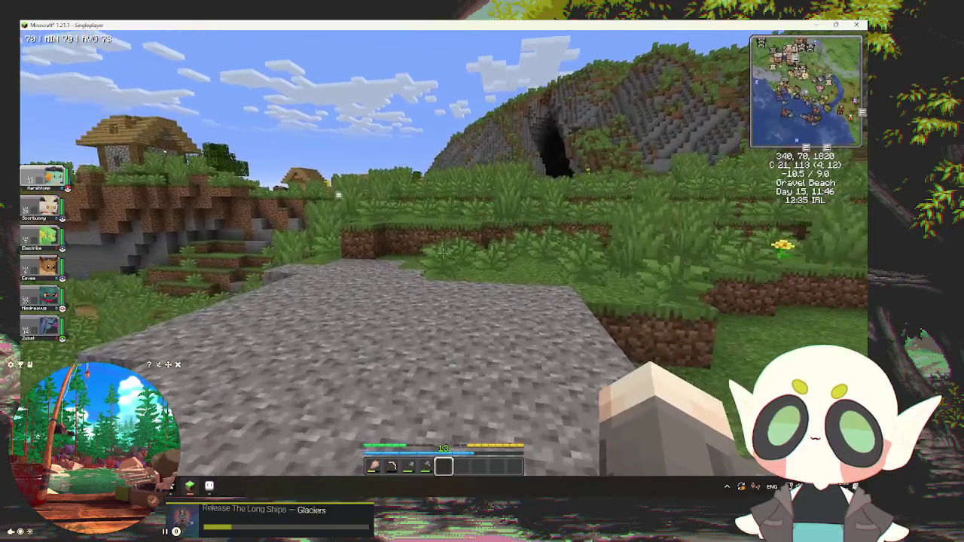
Step: Walk from the village path down the grassy steps to the lakeside base
key("w")
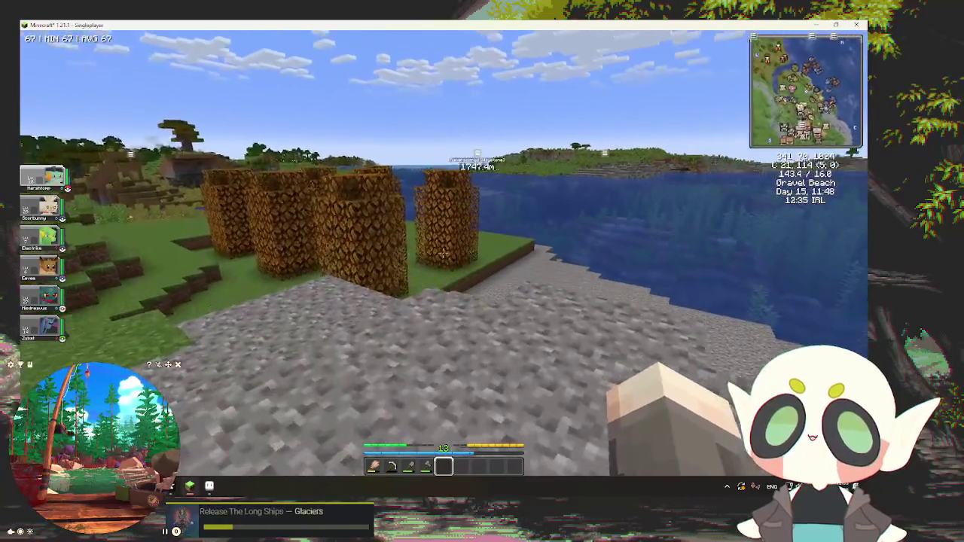
key("w")
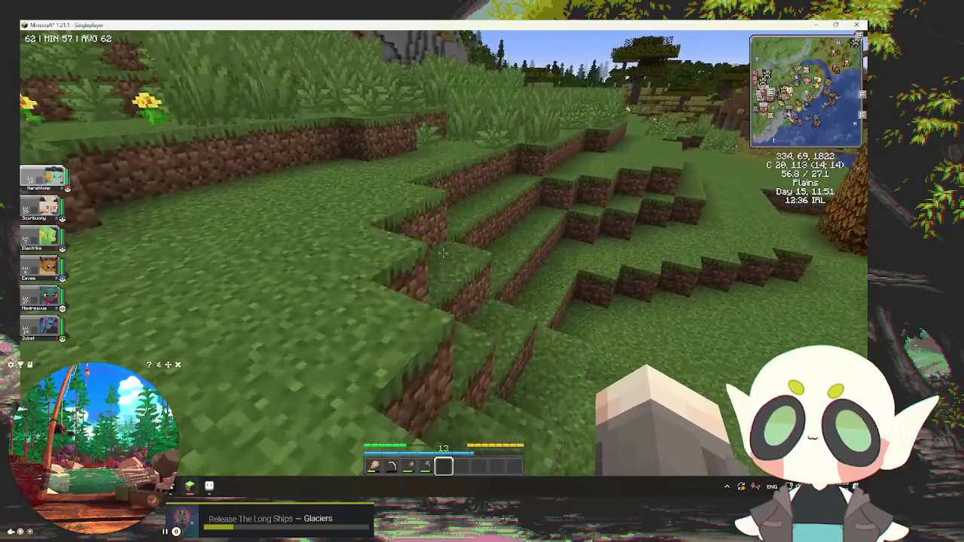
key("w")
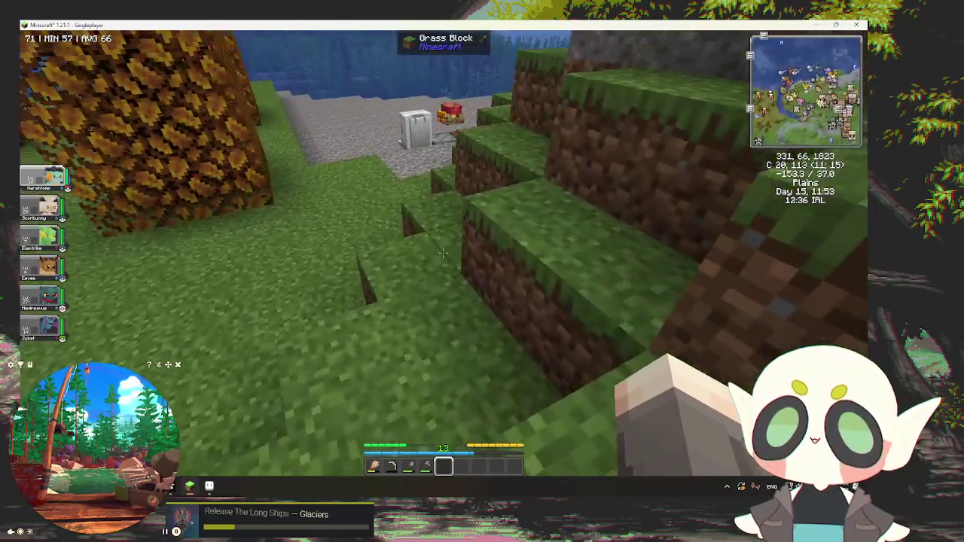
key("w")
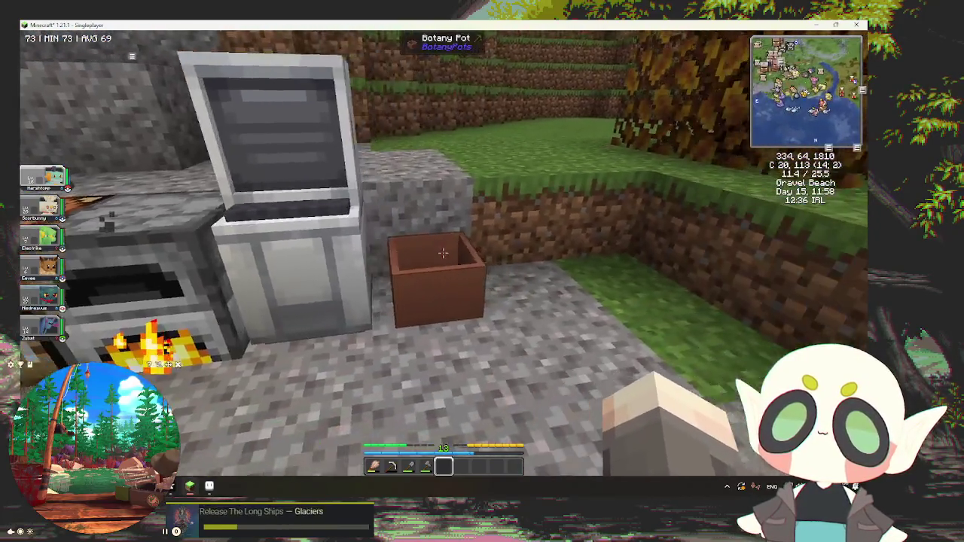
Step: Check the Botany Pot, then open the Oak Iron Chest's storage
right_click(443, 256)
key("Escape")
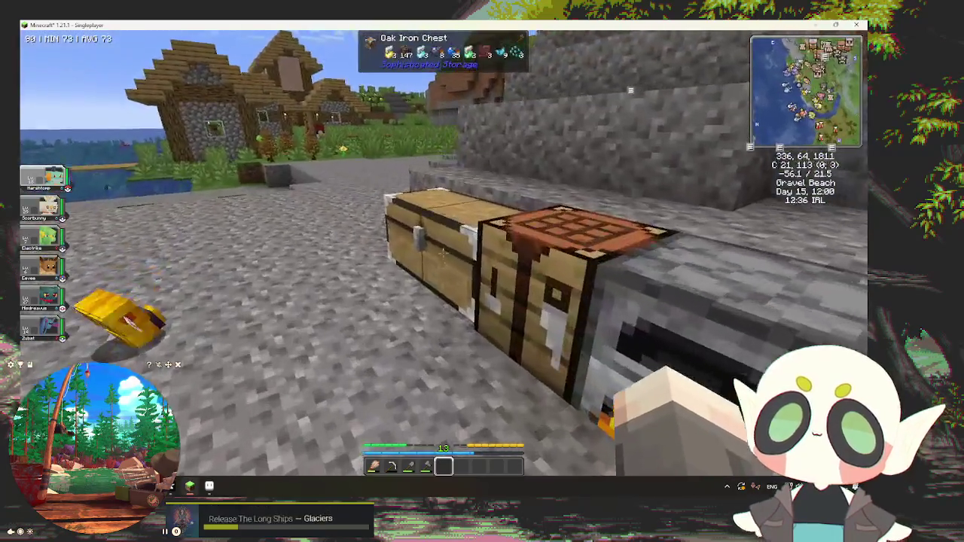
right_click(442, 256)
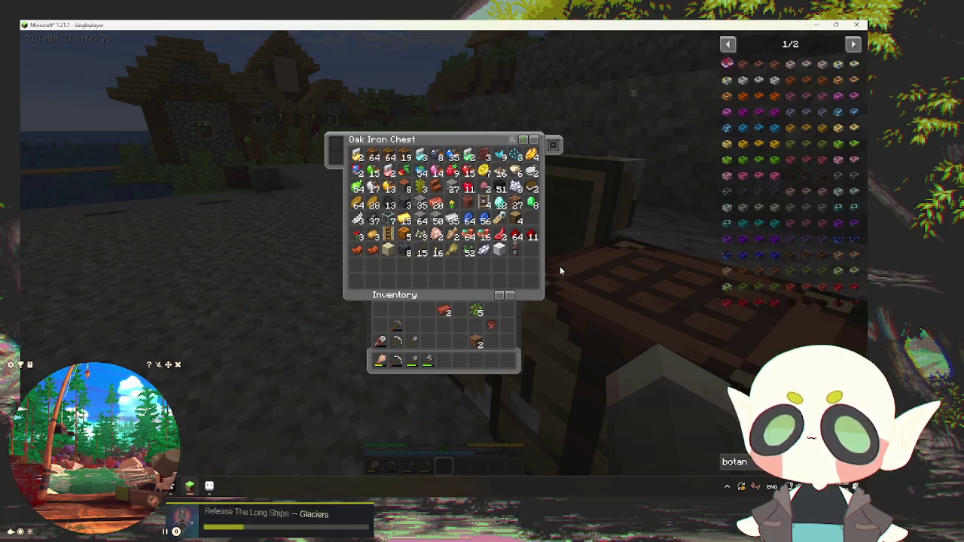
Step: Put dirt into the Botany Pot's soil slot
key("Escape")
right_click(443, 256)
left_click(475, 292, "shift")
left_click(476, 261, "shift")
key("Escape")
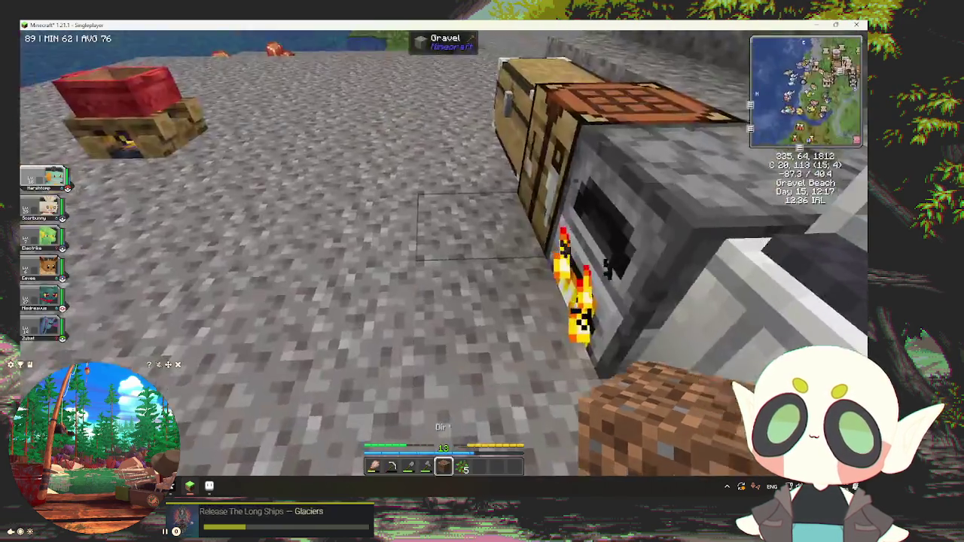
Step: Store the oak sapling and leftover dirt, take wheat seeds from the chest, and recheck the pot
right_click(482, 271)
left_click(461, 362, "shift")
left_click(444, 362, "shift")
left_click(475, 252, "shift")
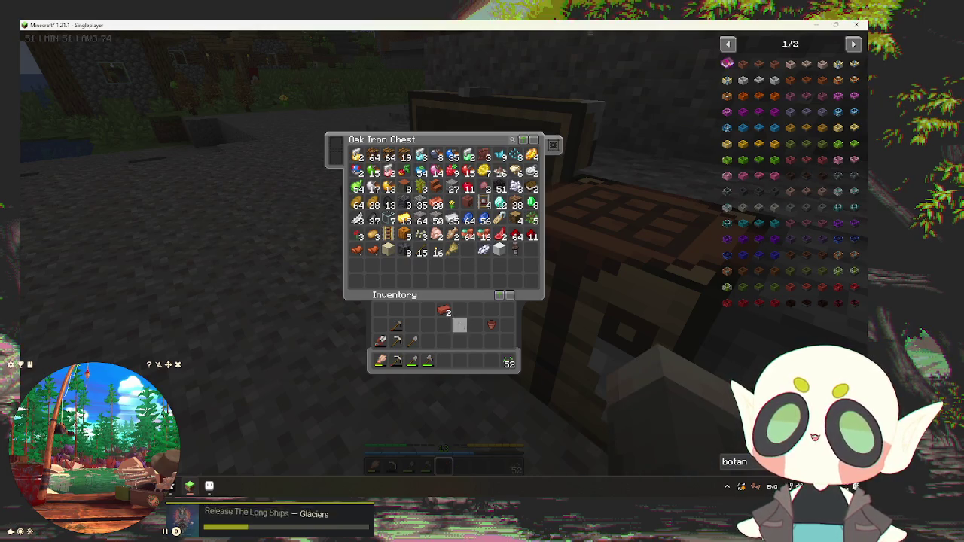
key("Escape")
right_click(482, 272)
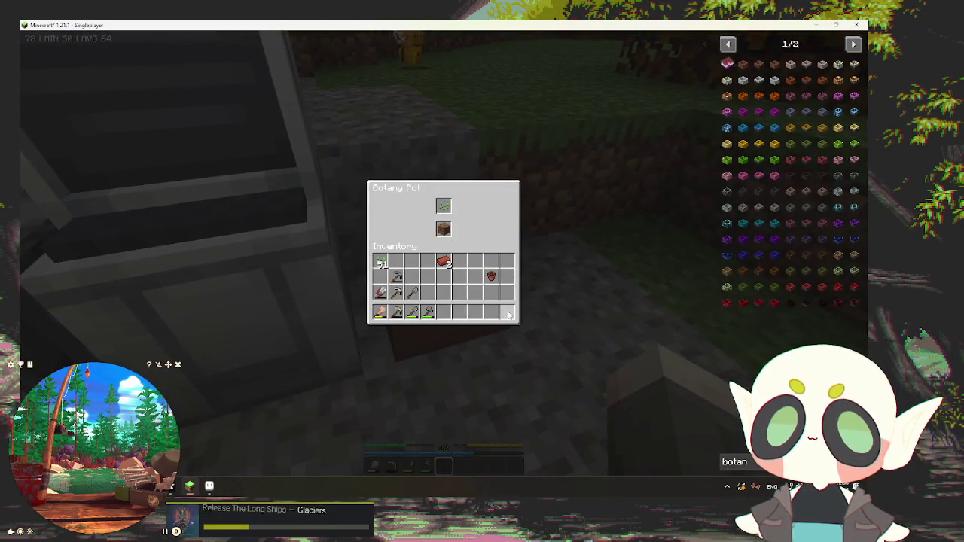
key("Escape")
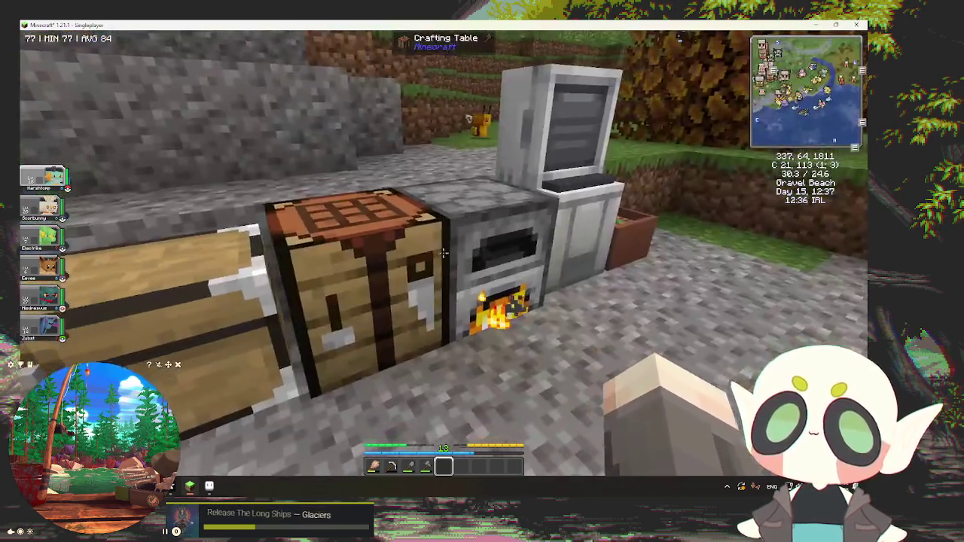
Step: Collect the smelted bricks from the furnace and craft a flower pot
right_click(482, 271)
left_click(476, 219, "shift")
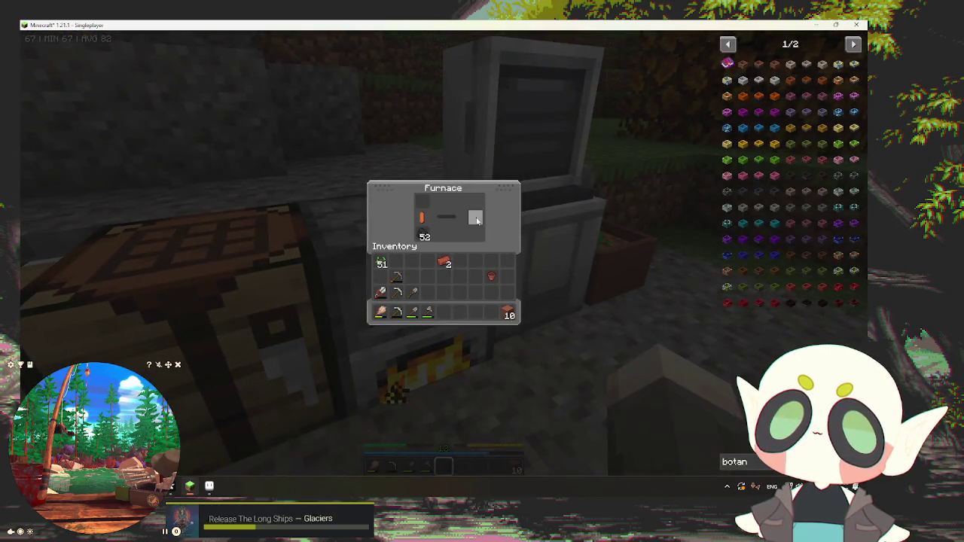
key("Escape")
right_click(482, 271)
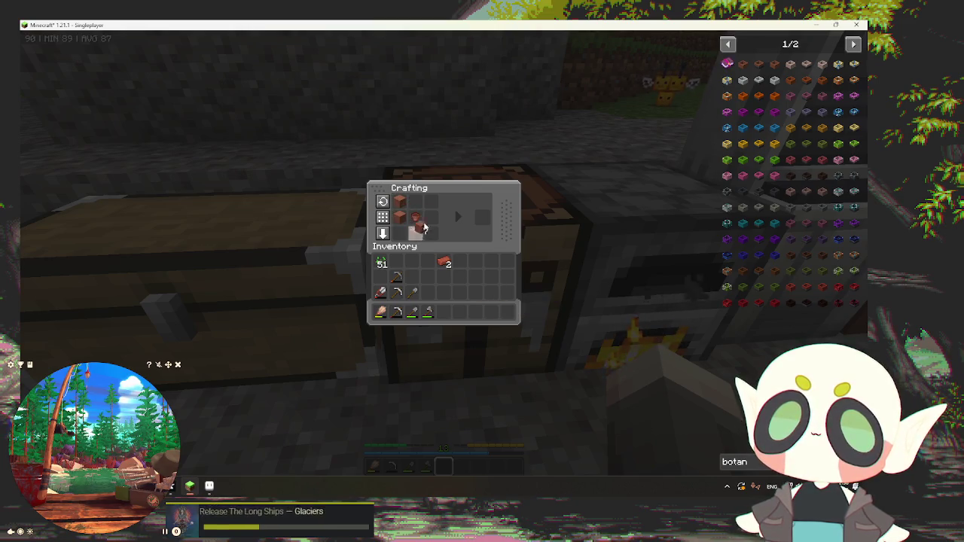
left_click(482, 218, "shift")
key("Escape")
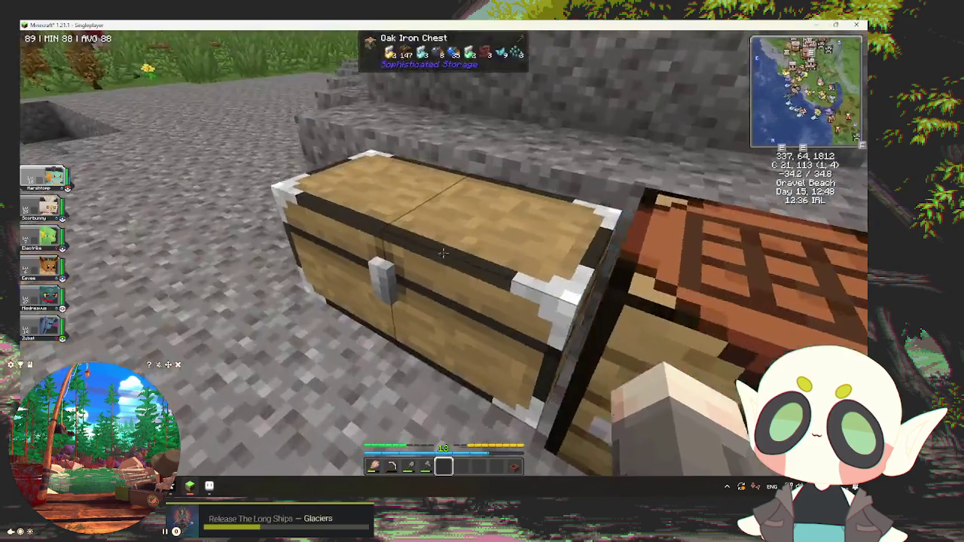
Step: Fetch planks and iron ingots from the chest and craft a wooden chest
right_click(482, 271)
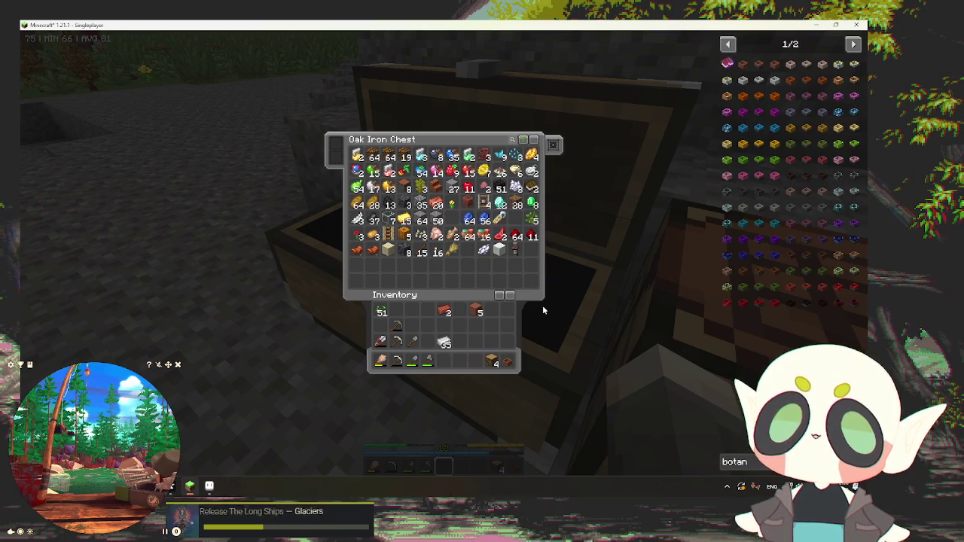
key("Escape")
right_click(482, 272)
left_click(445, 294)
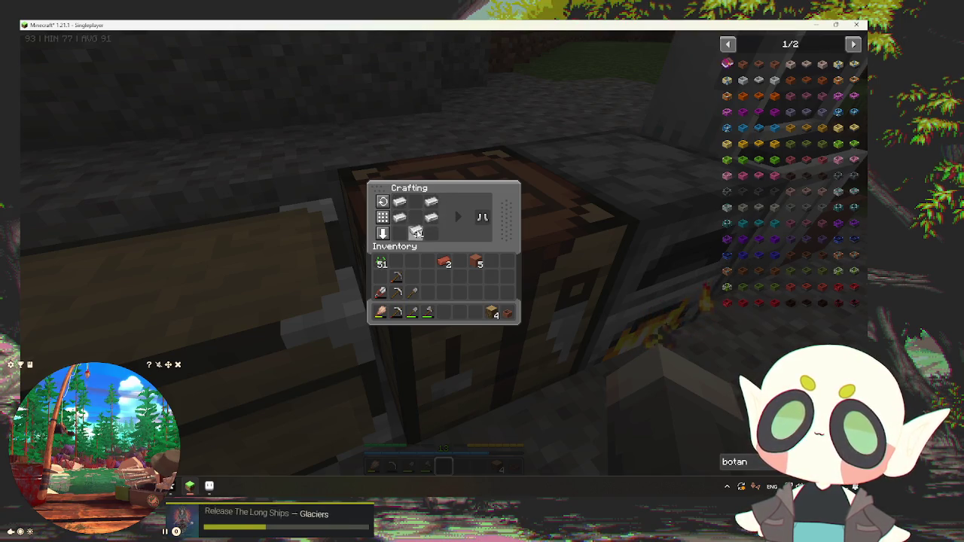
left_click(399, 202, "shift")
left_click(399, 217, "shift")
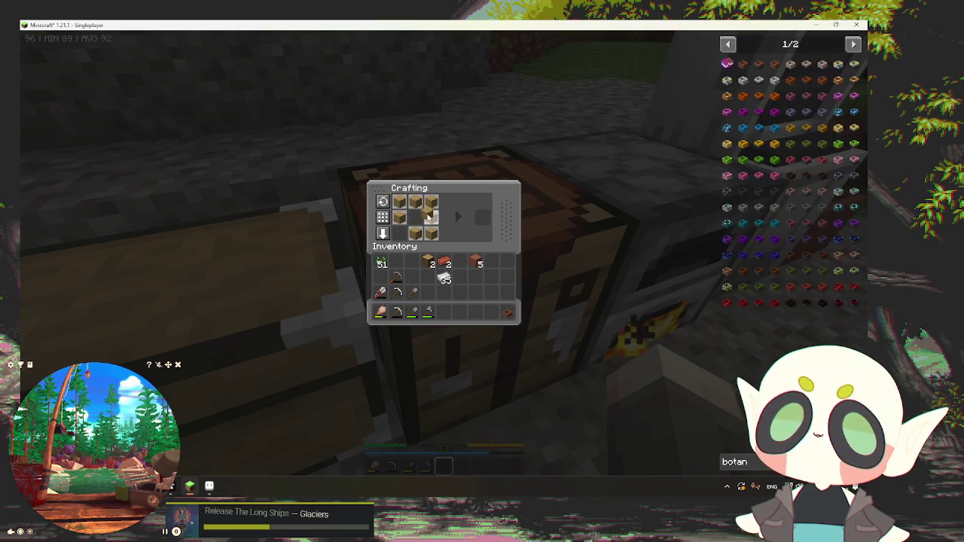
left_click(397, 238)
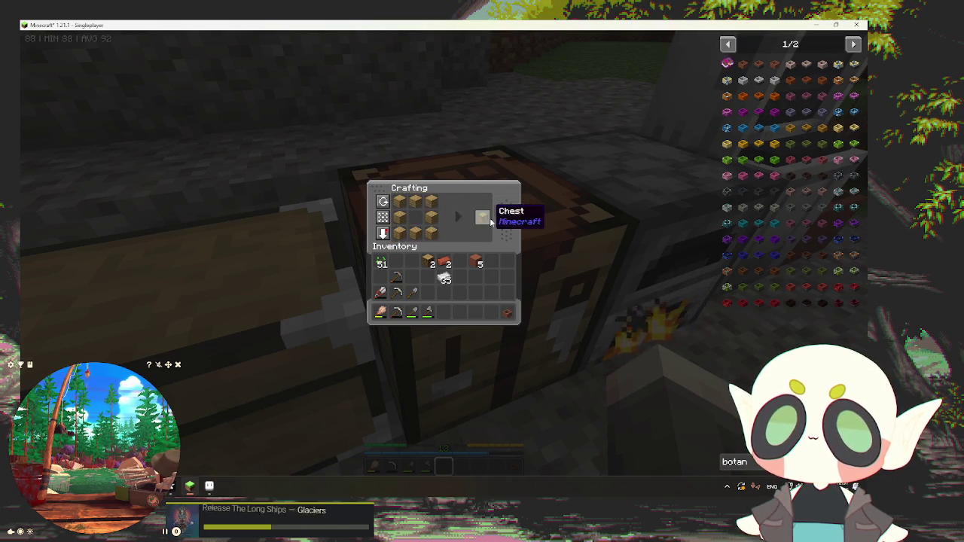
left_click(482, 218, "shift")
Step: Craft a hopper from the new chest and iron ingots
left_click(416, 222)
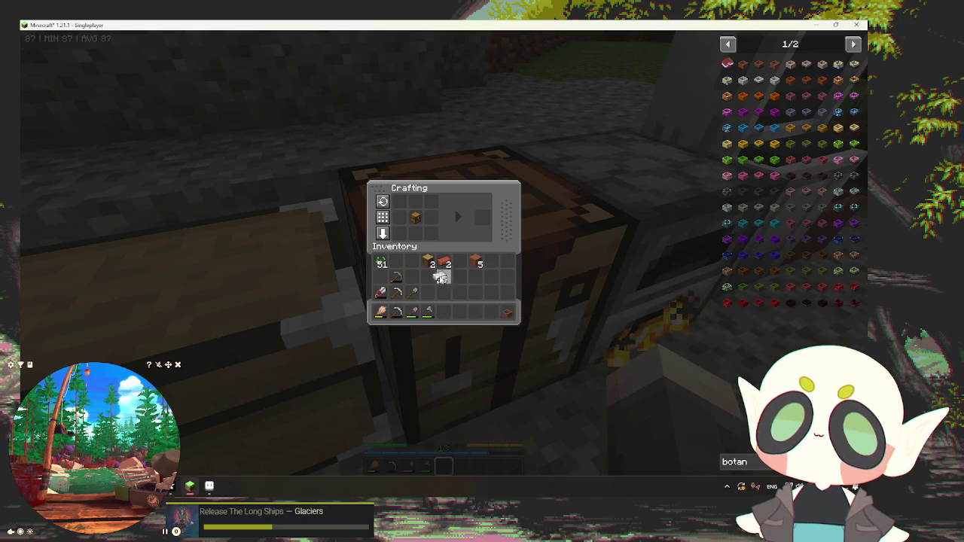
left_click(461, 295)
left_click(483, 218, "shift")
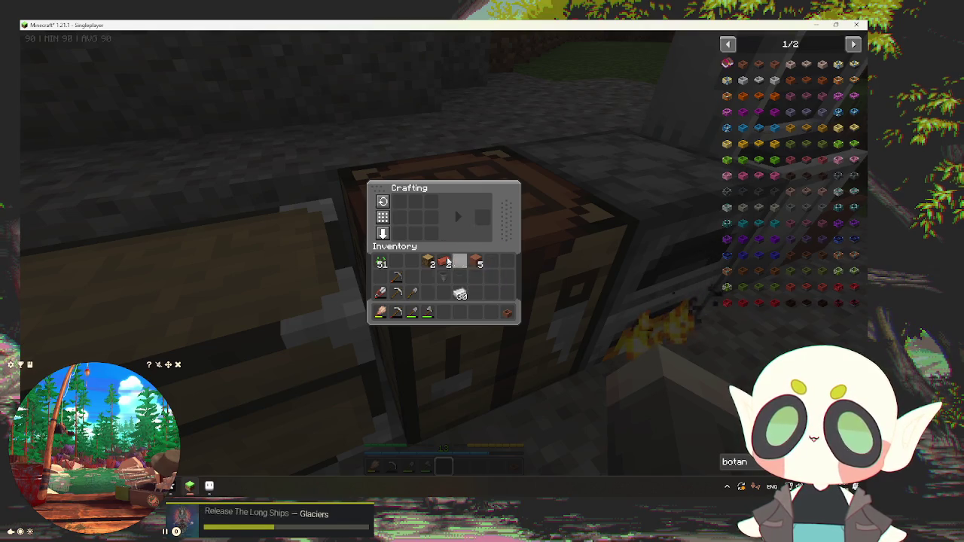
Step: Check the Oak Iron Chest and furnace, then walk across the beach to the water's edge
key("e")
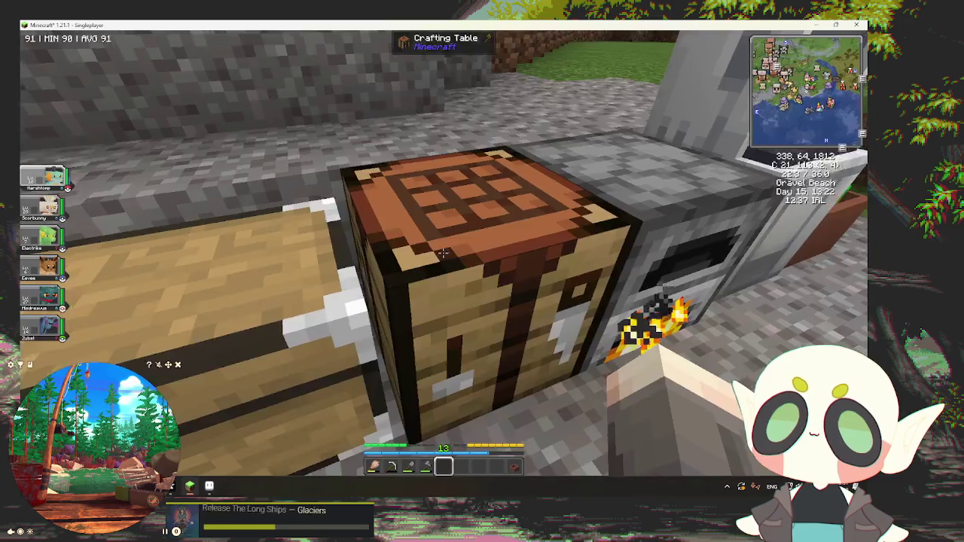
right_click(444, 254)
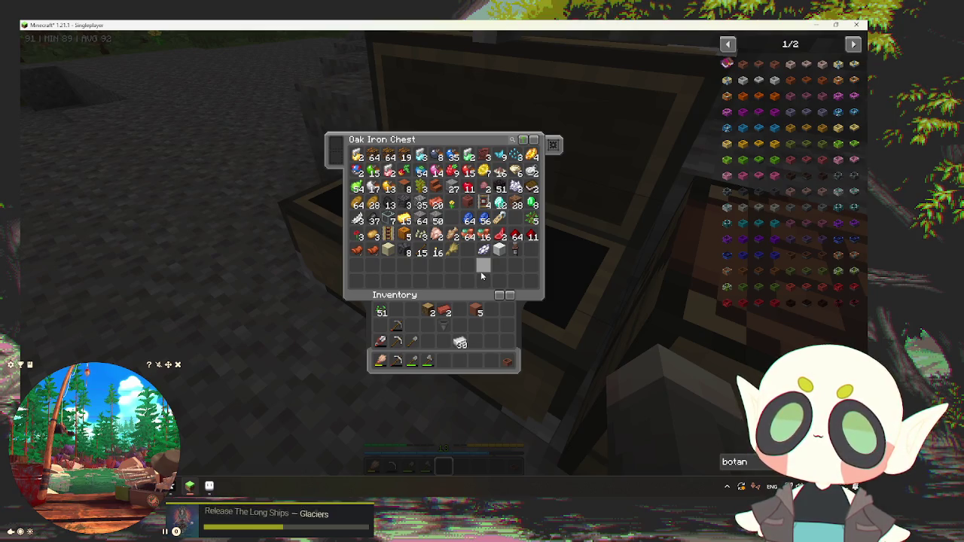
key("Escape")
right_click(443, 254)
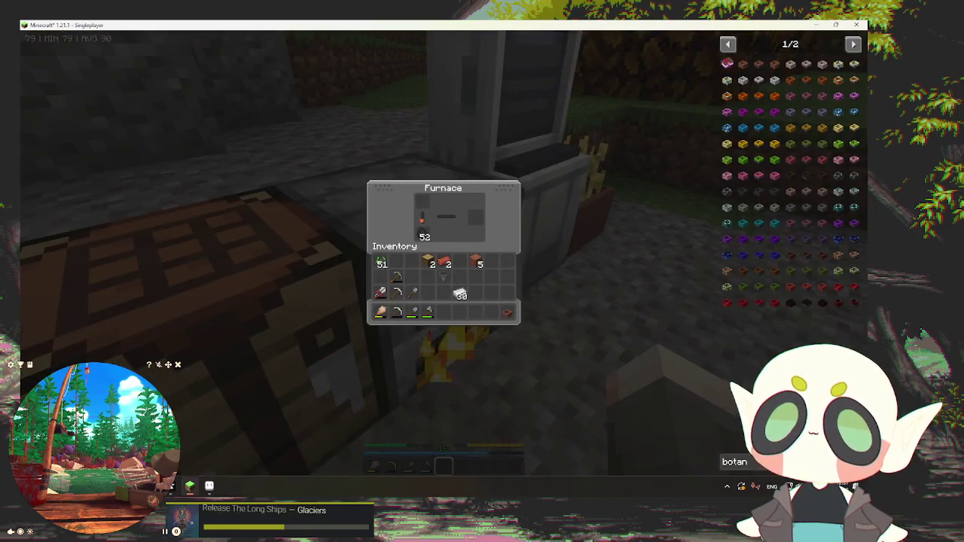
key("Escape")
key("w")
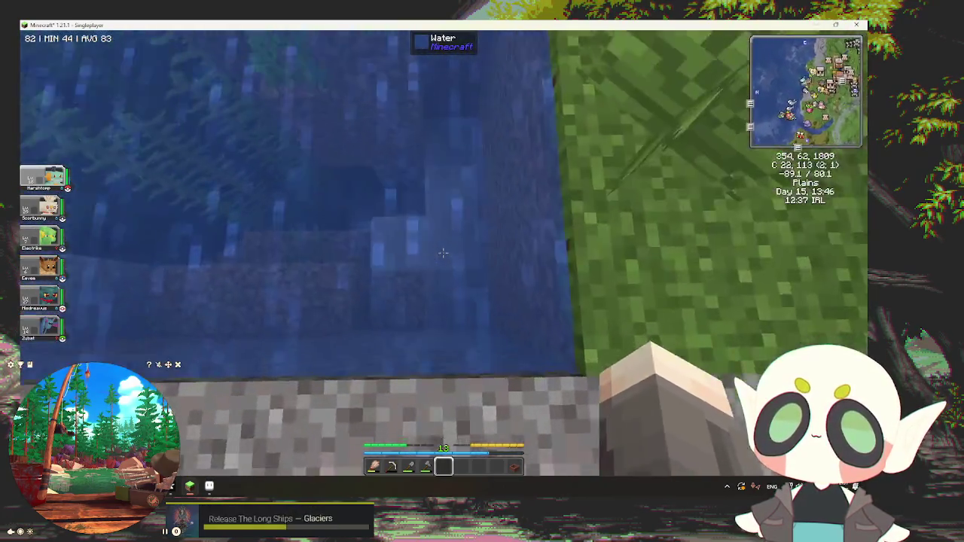
Step: Dig clay from the pond floor with the stone shovel and swim back up
left_click(443, 253)
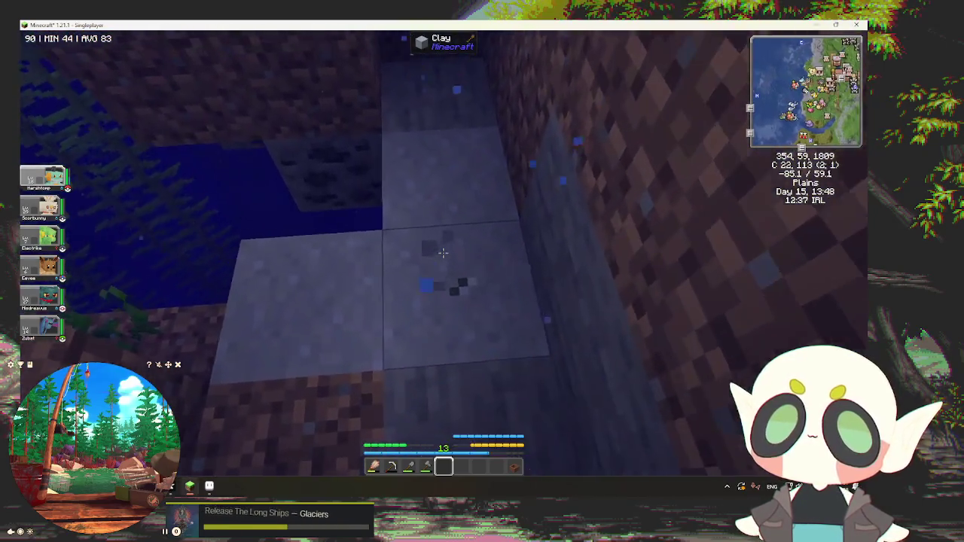
key("3")
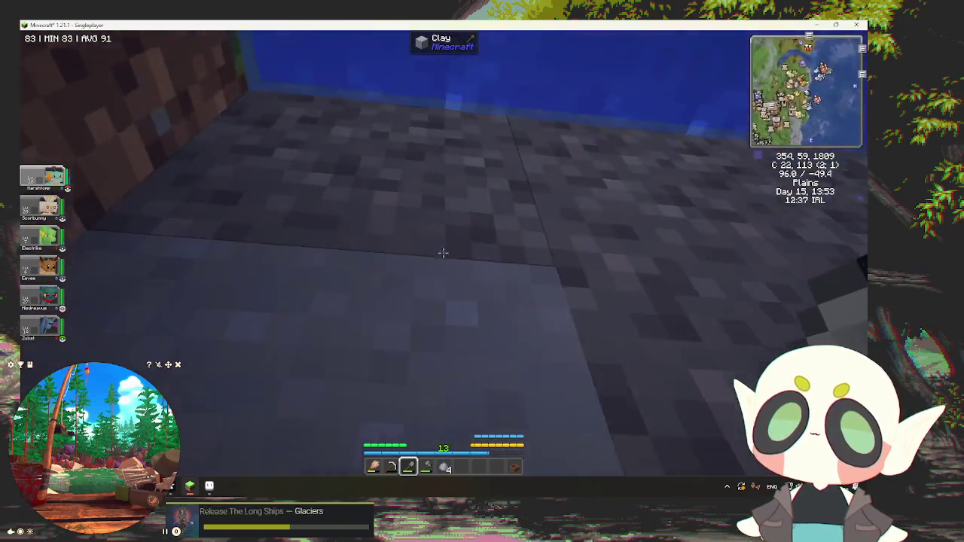
key("space")
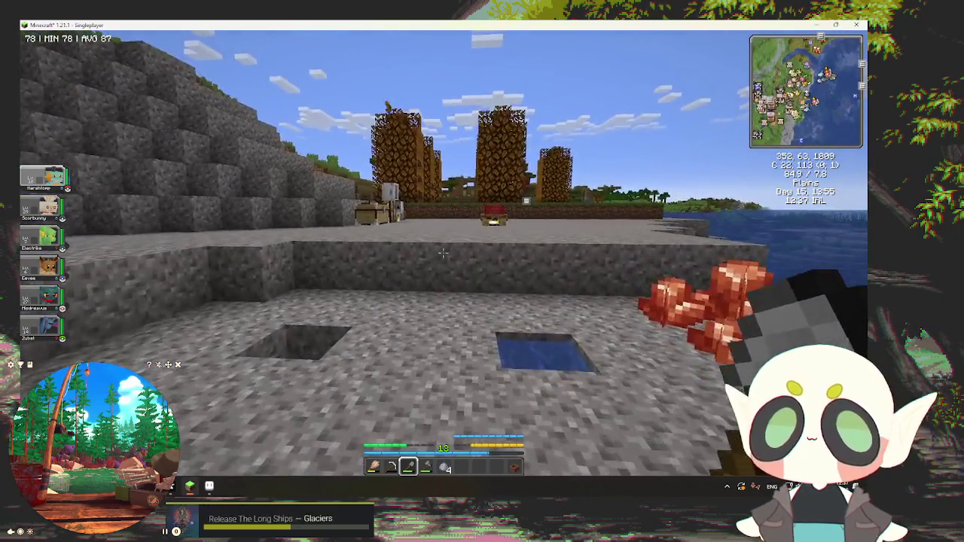
Step: Load the clay into the furnace to smelt, then walk onto the grassy hillside
key("w")
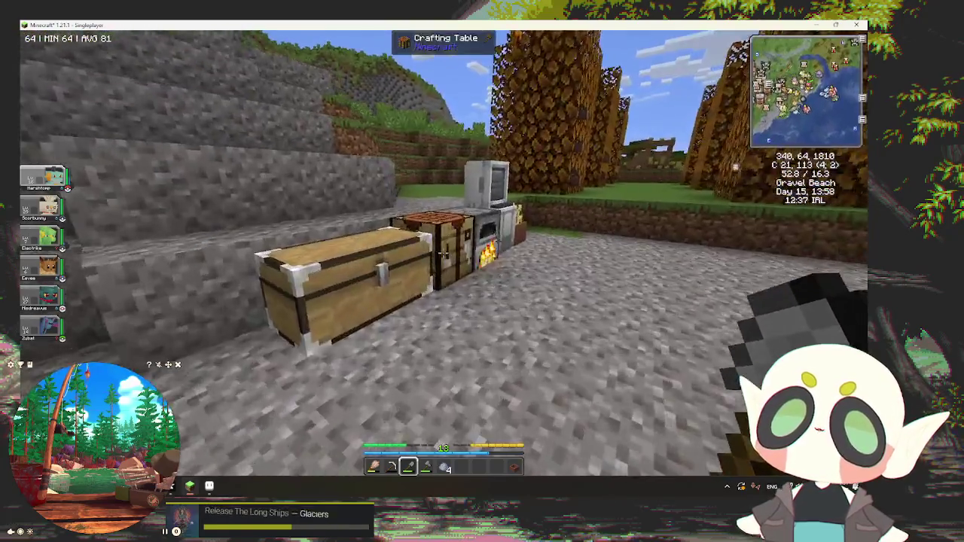
right_click(444, 256)
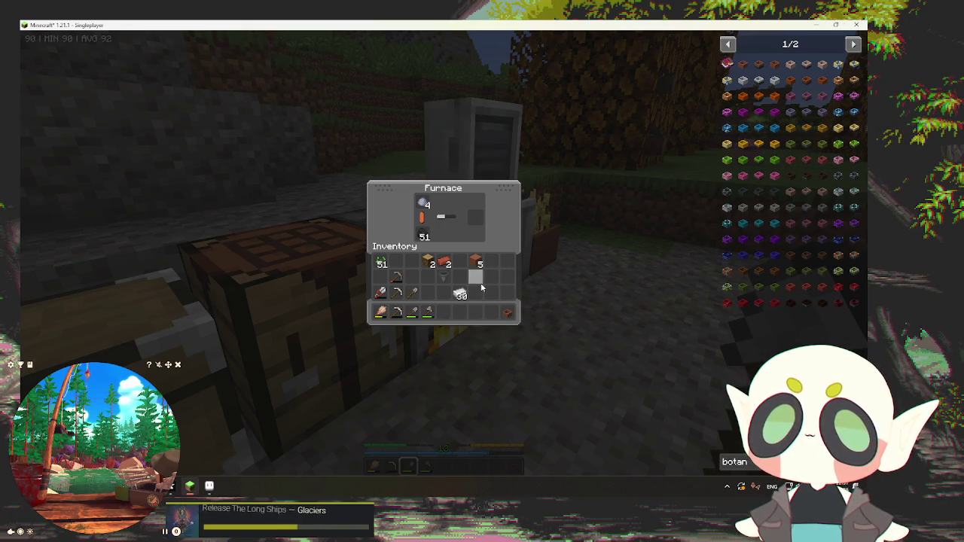
key("e")
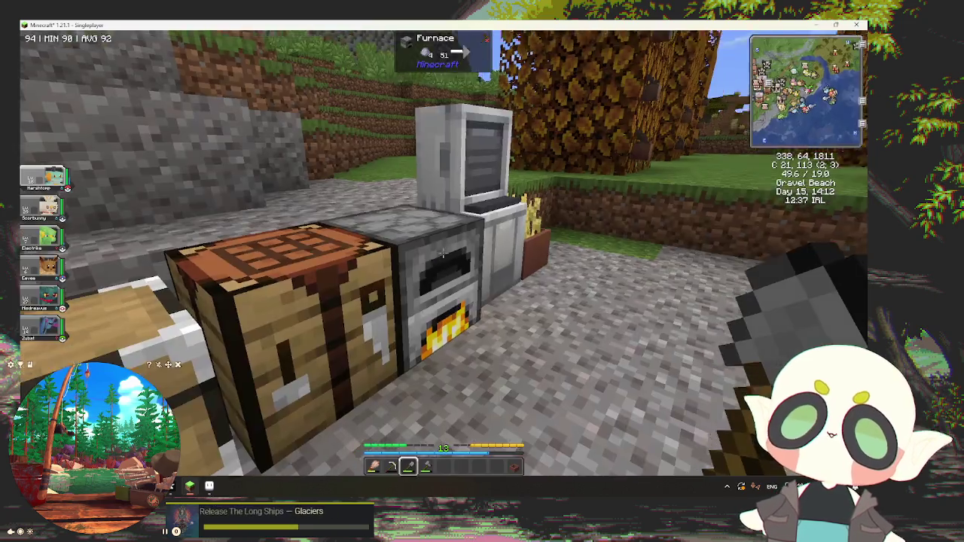
scroll(482, 271, "down", 1)
scroll(482, 271, "down", 1)
key("w")
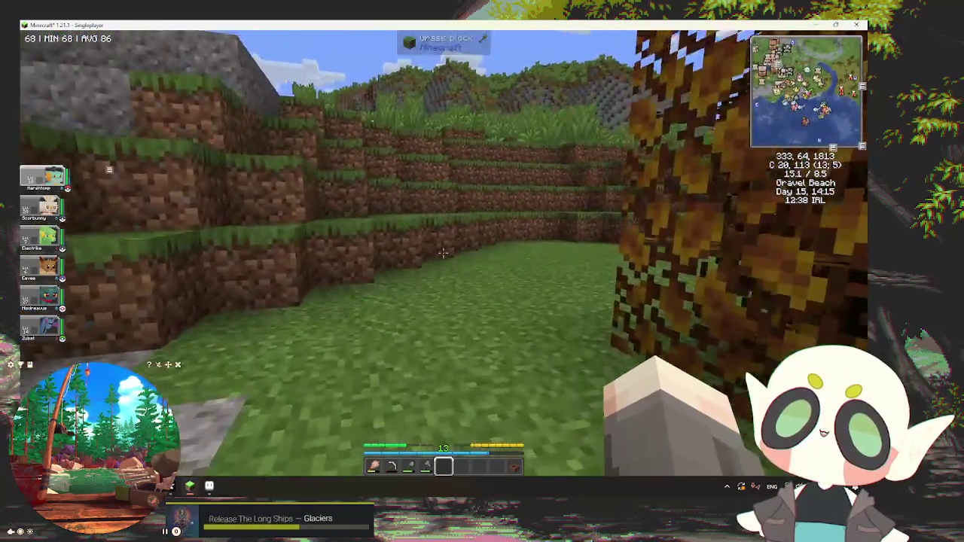
key("w")
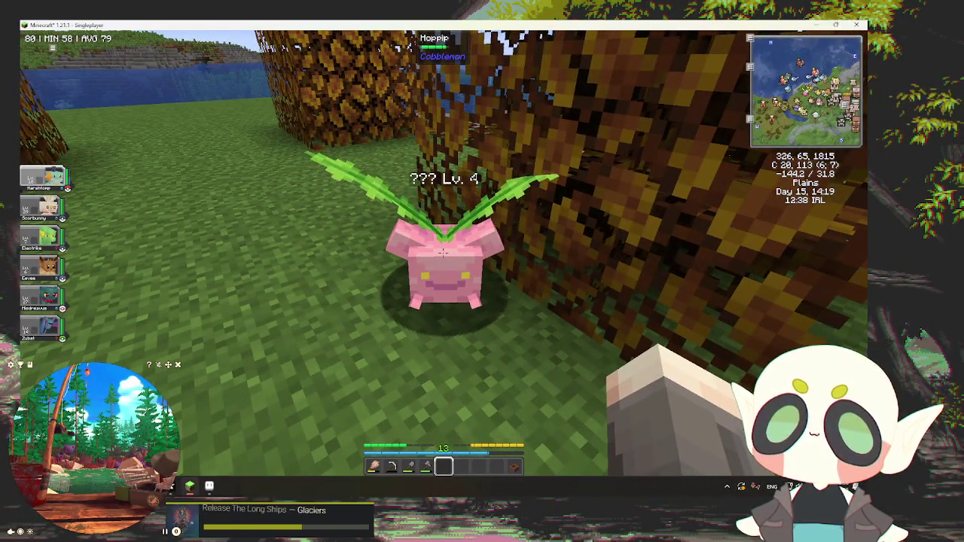
key("w")
key("w")
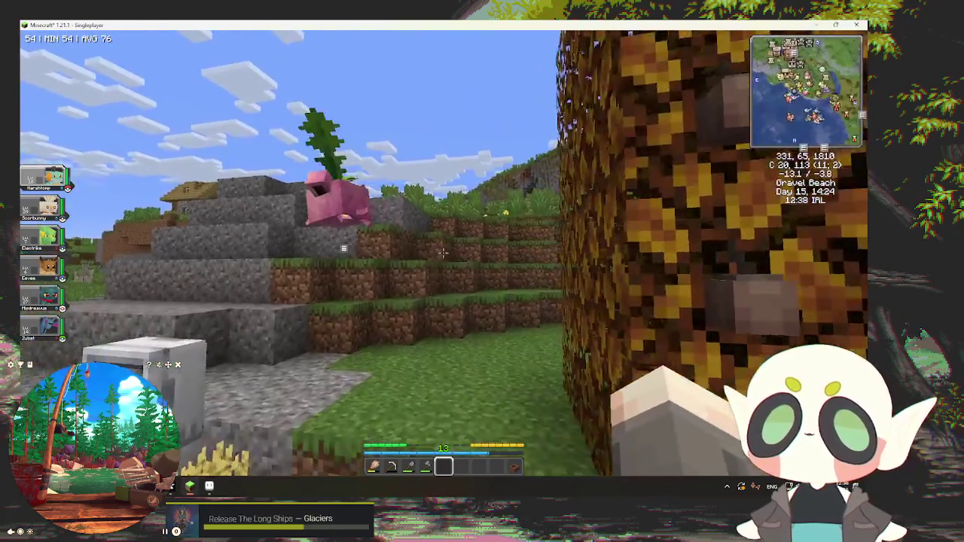
key("w")
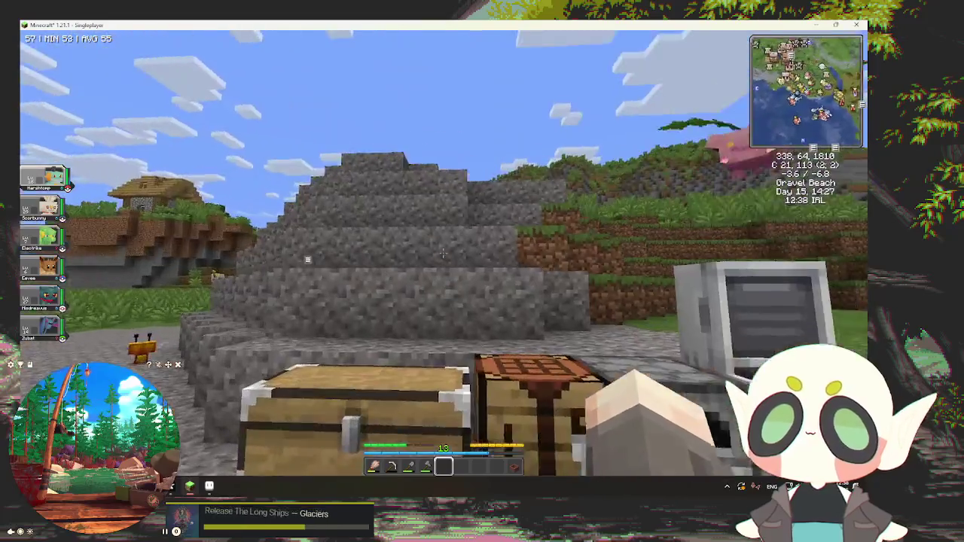
key("w")
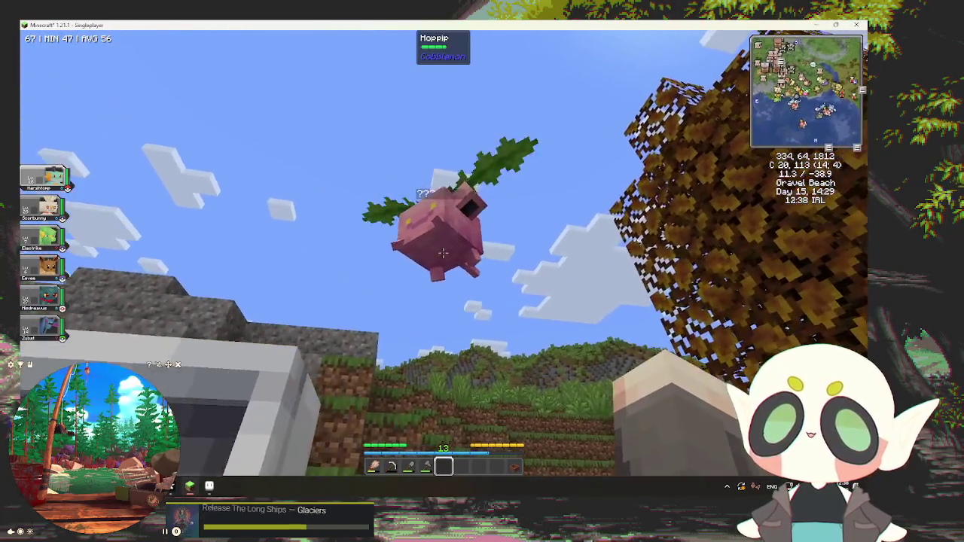
key("w")
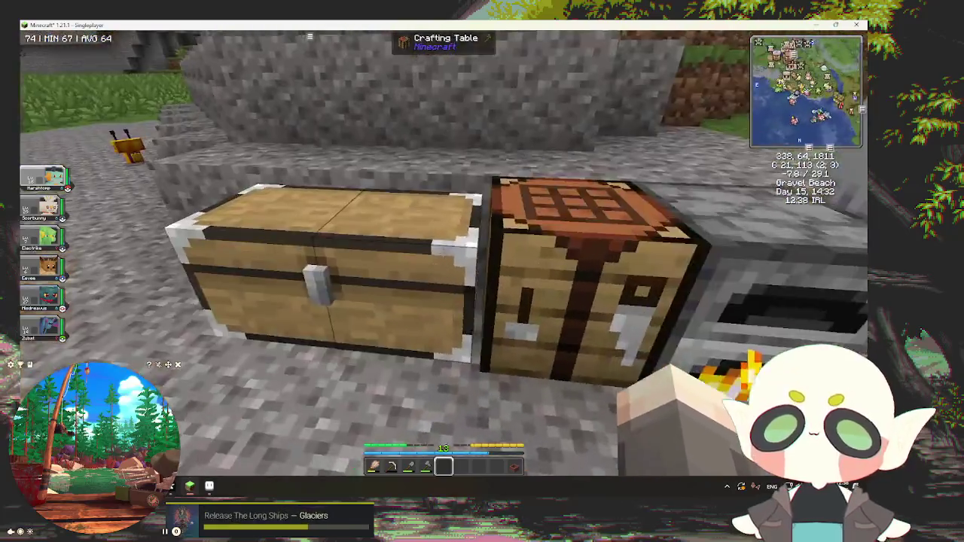
right_click(444, 254)
Step: Look over the furnace and crafting table contents
key("e")
right_click(443, 254)
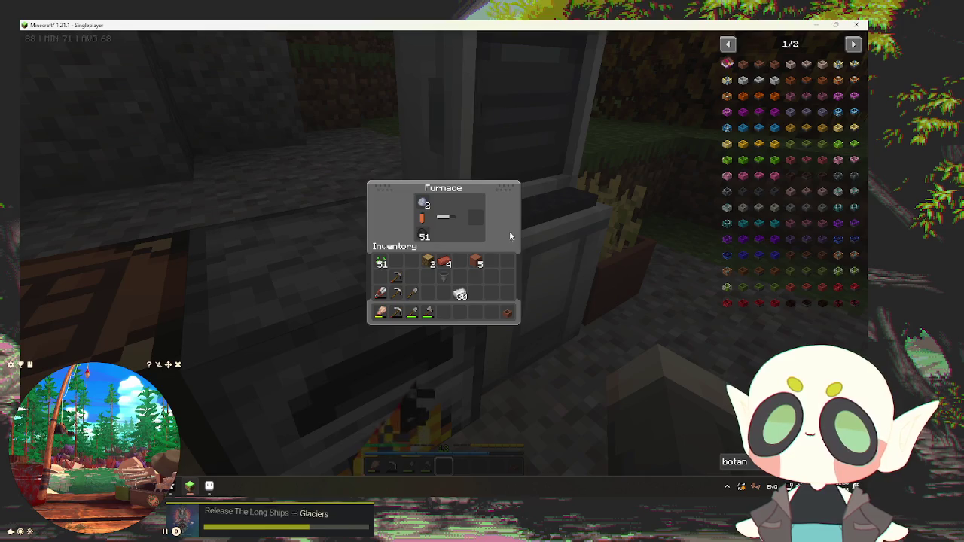
key("e")
right_click(482, 271)
key("e")
right_click(444, 254)
key("e")
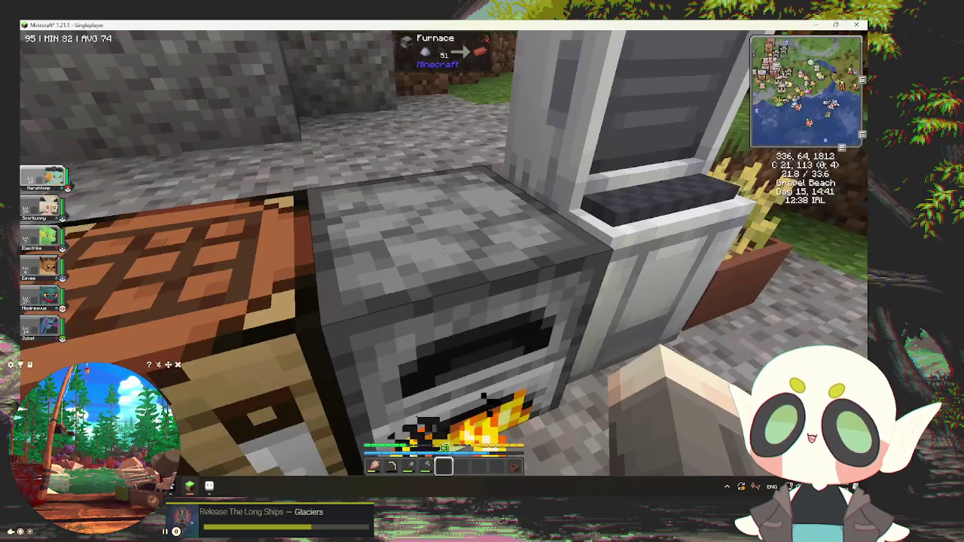
Step: Put a brick into the crafting grid and check the player inventory
right_click(482, 272)
left_click(412, 216)
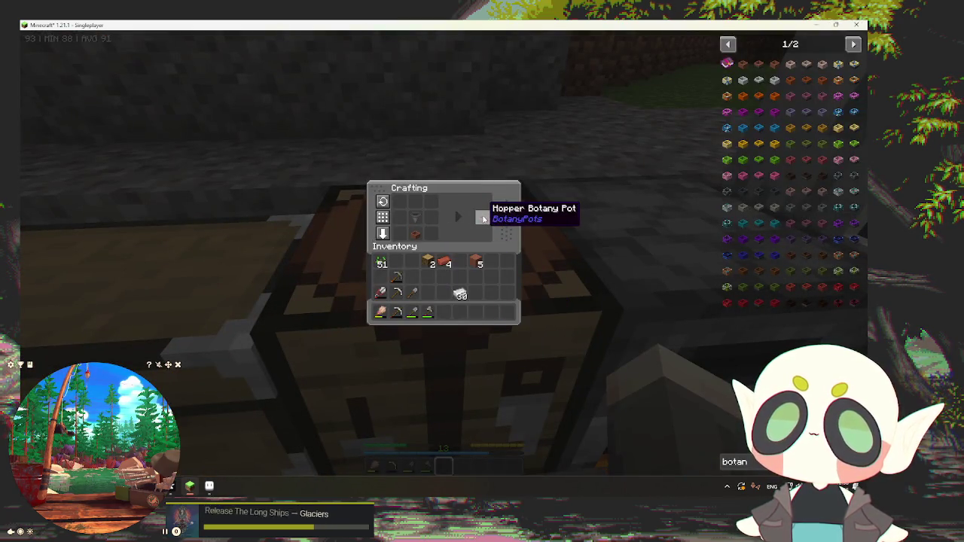
key("e")
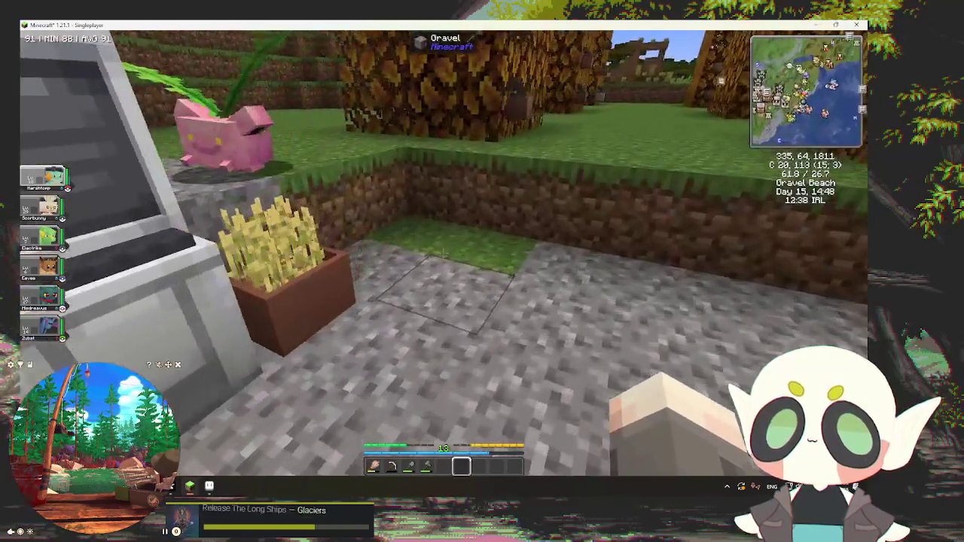
key("e")
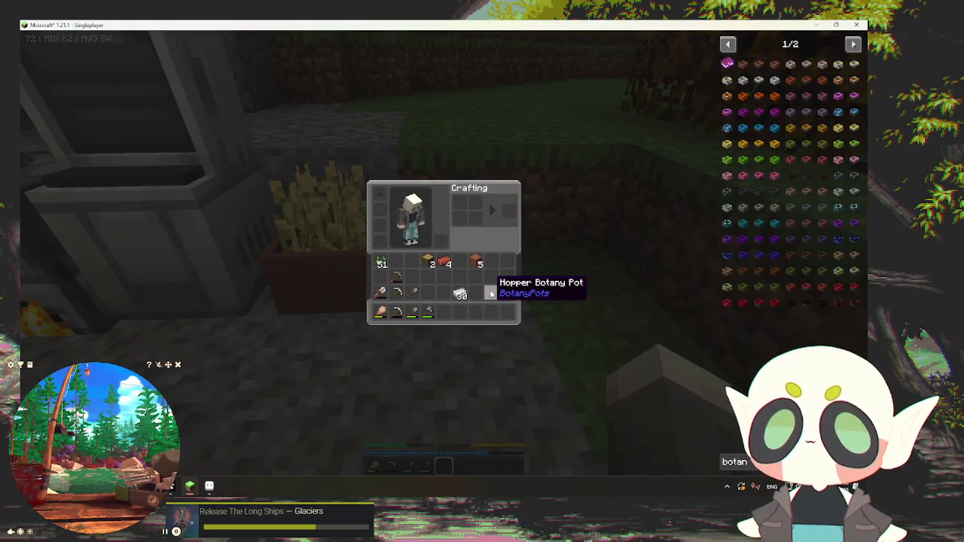
key("e")
Step: Turn two logs into planks, craft a wooden chest, then open the Oak Iron Chest
right_click(443, 253)
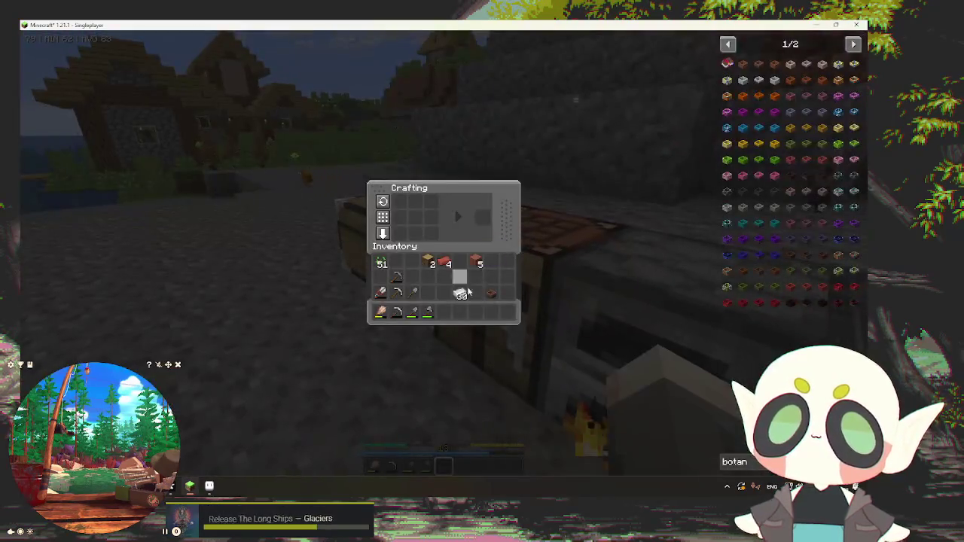
left_click(428, 261)
left_click(486, 219)
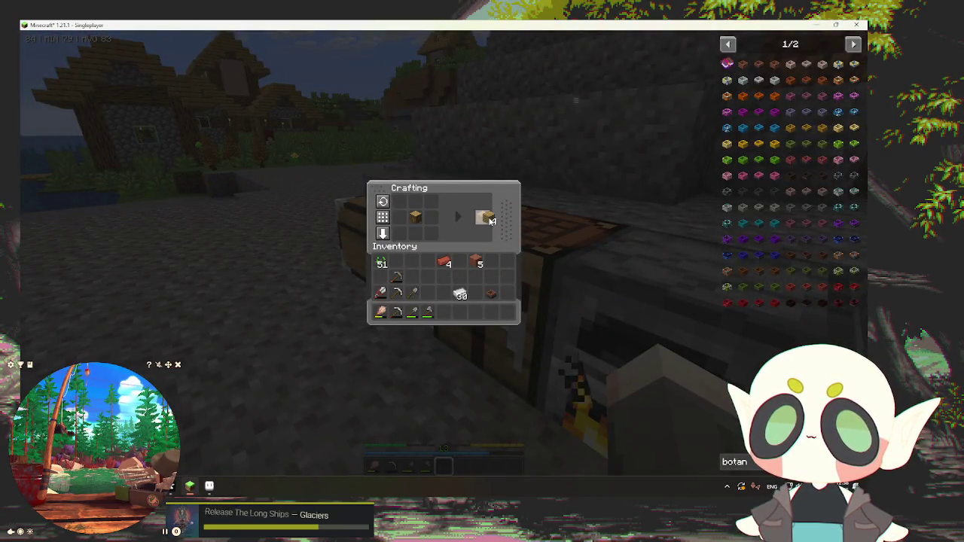
left_click_drag(406, 234, 438, 205)
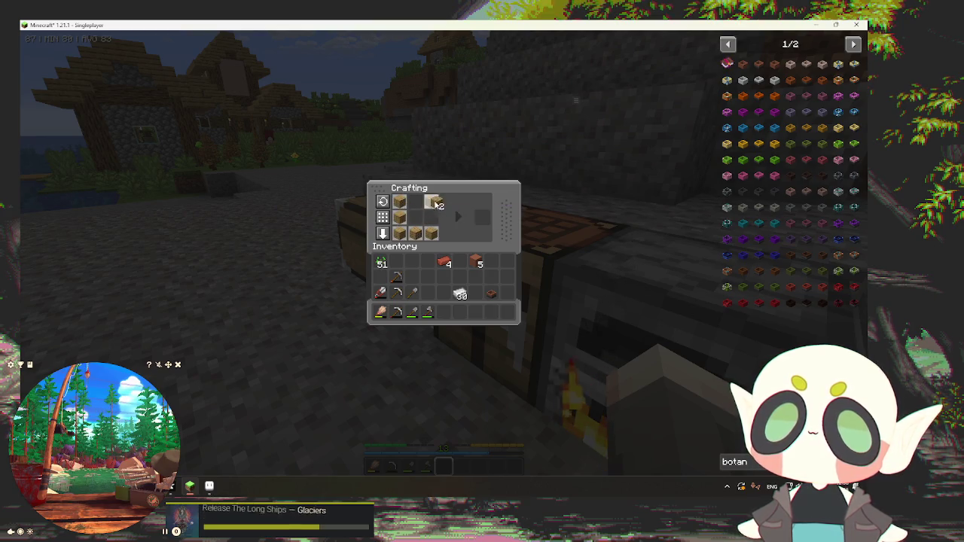
left_click(479, 224)
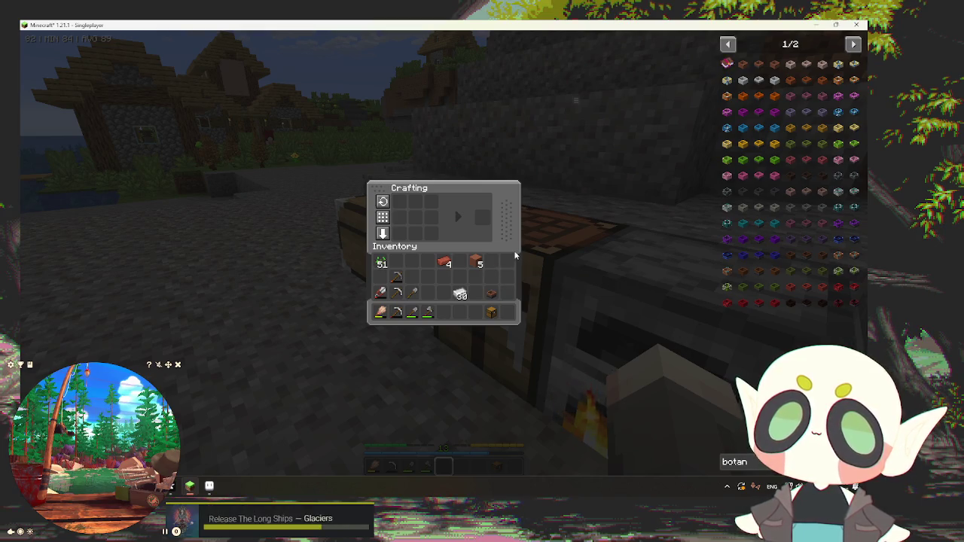
key("e")
right_click(445, 254)
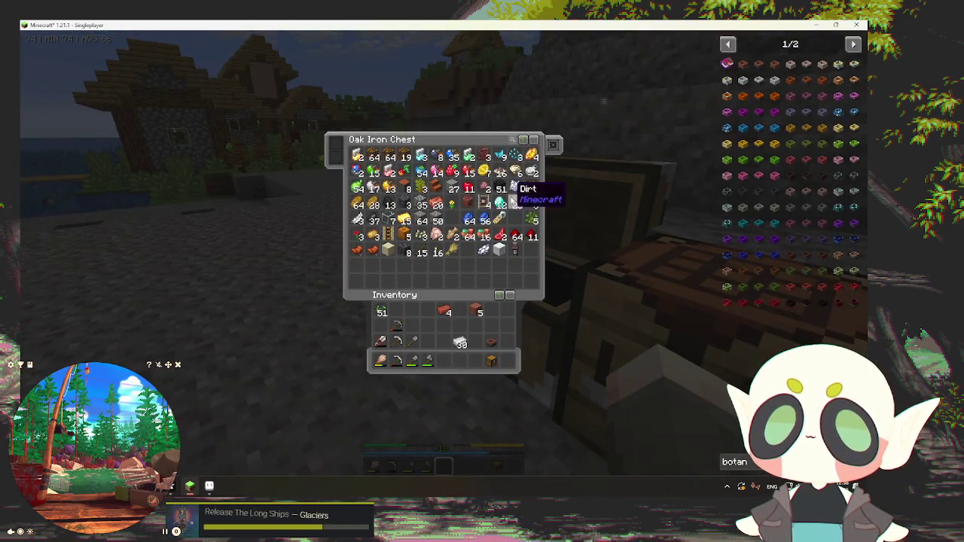
Step: Place the new wooden chest, set a Hopper Botany Pot on it, and open the pot
key("e")
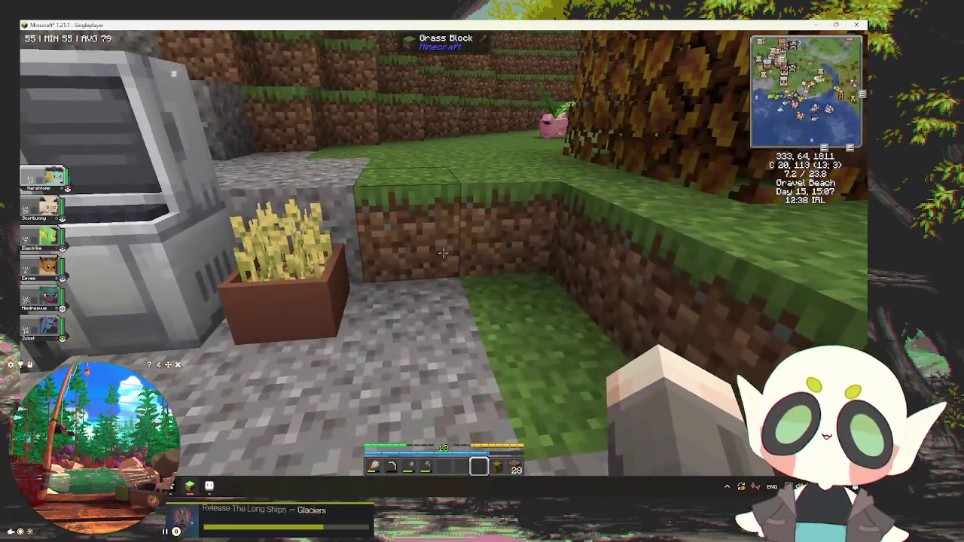
key("e")
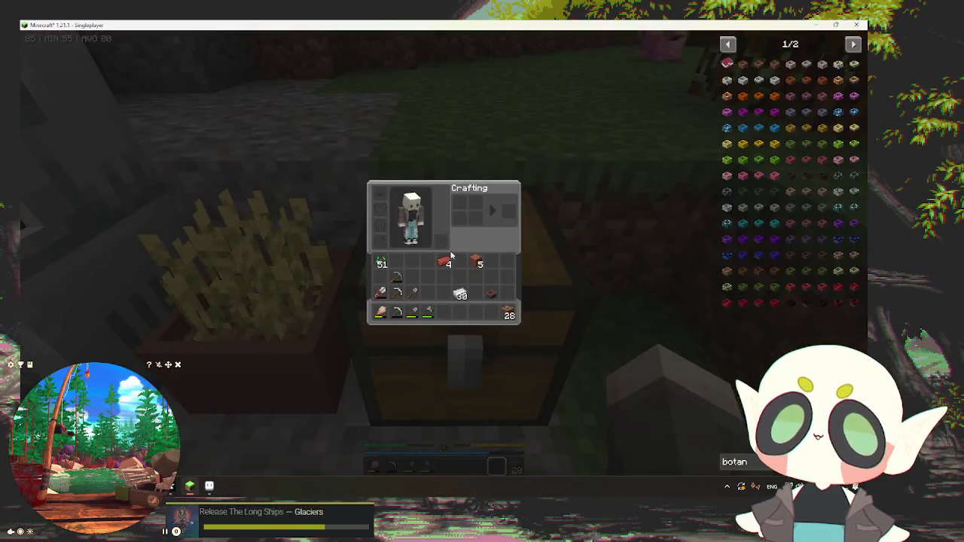
key("e")
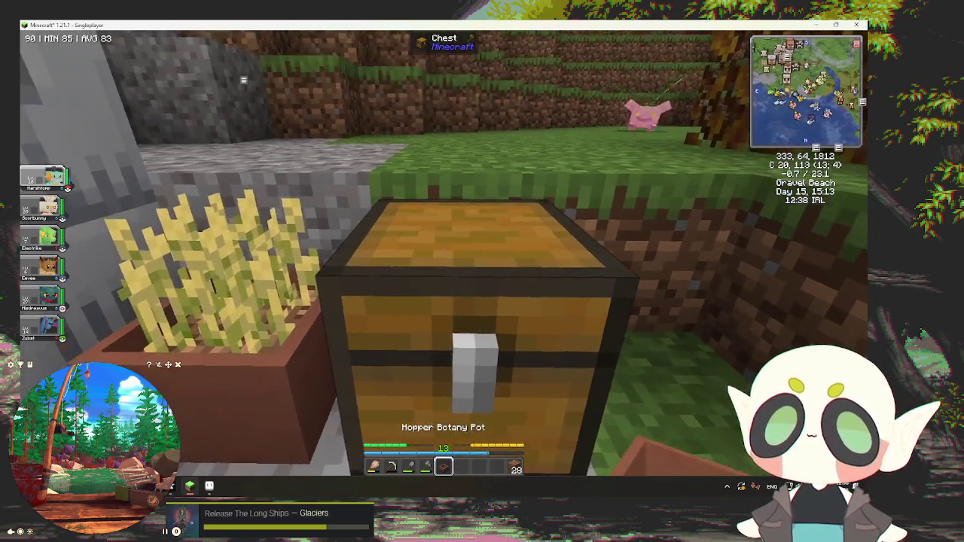
right_click(444, 253)
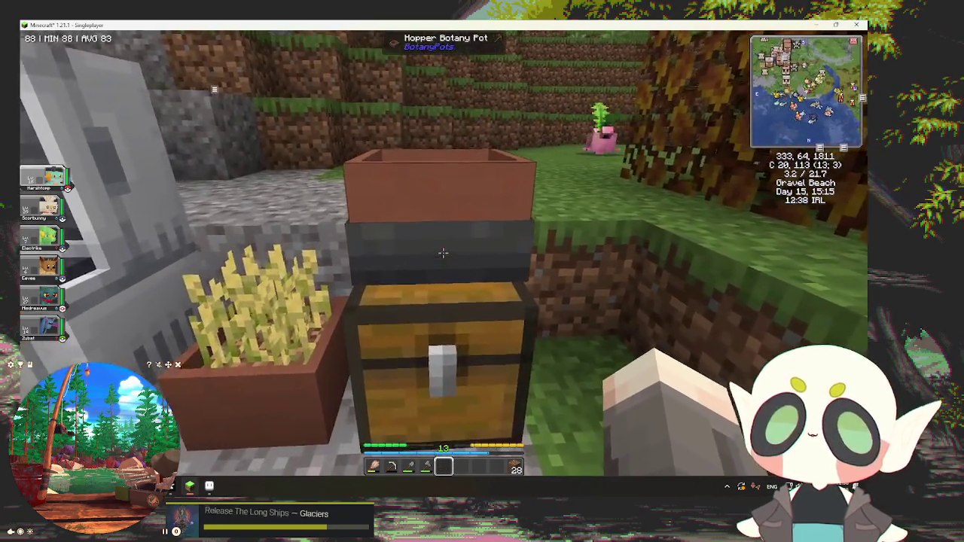
right_click(444, 253)
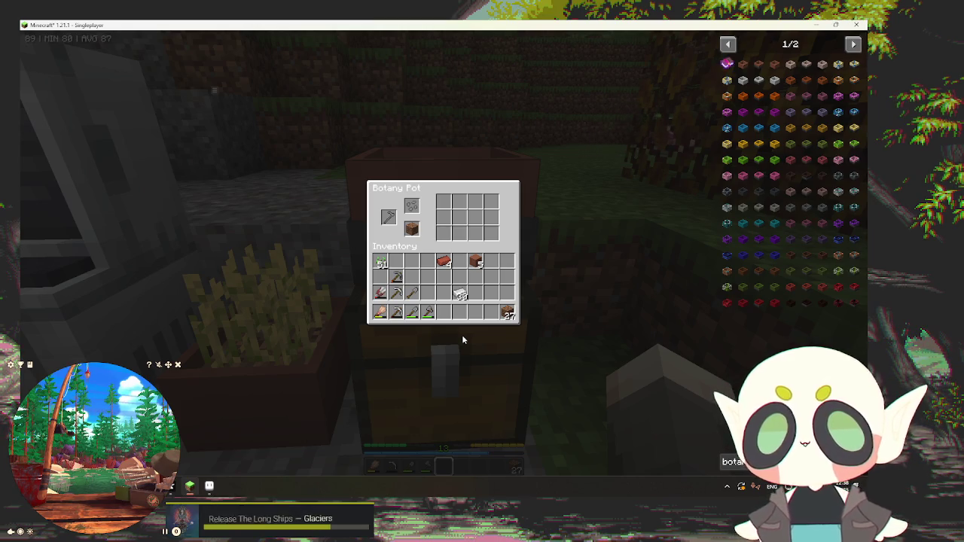
Step: Plant a wheat seed in the Hopper Botany Pot and turn back toward the pots
left_click(382, 264, "shift")
key("e")
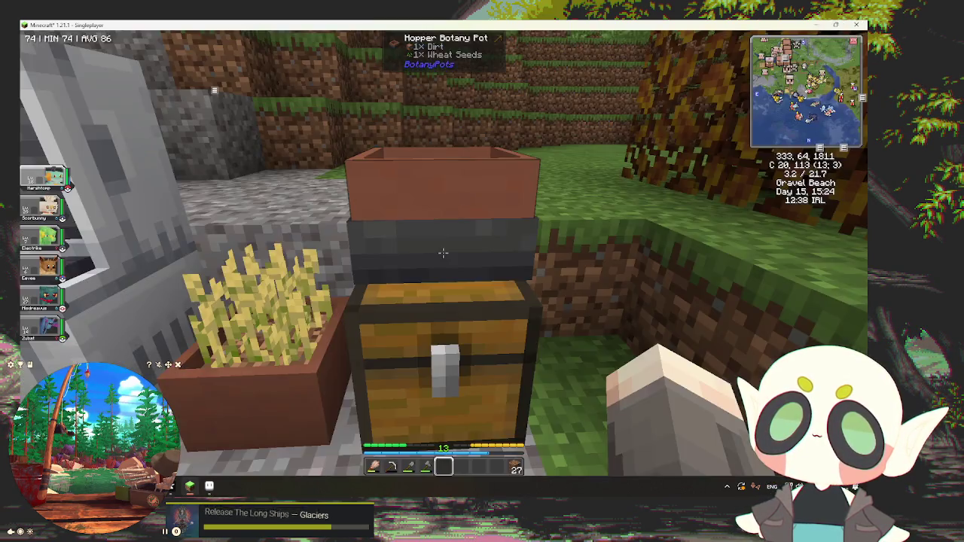
key("a")
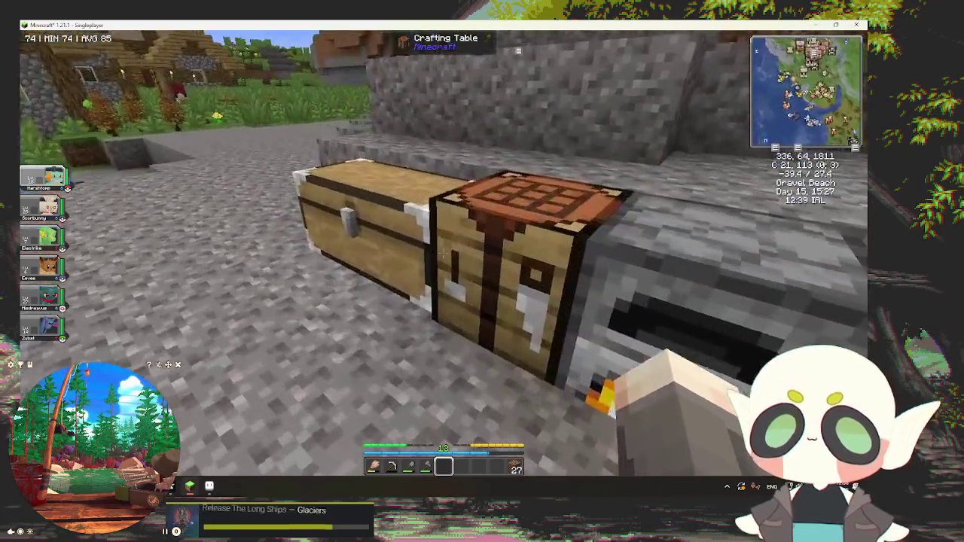
key("w")
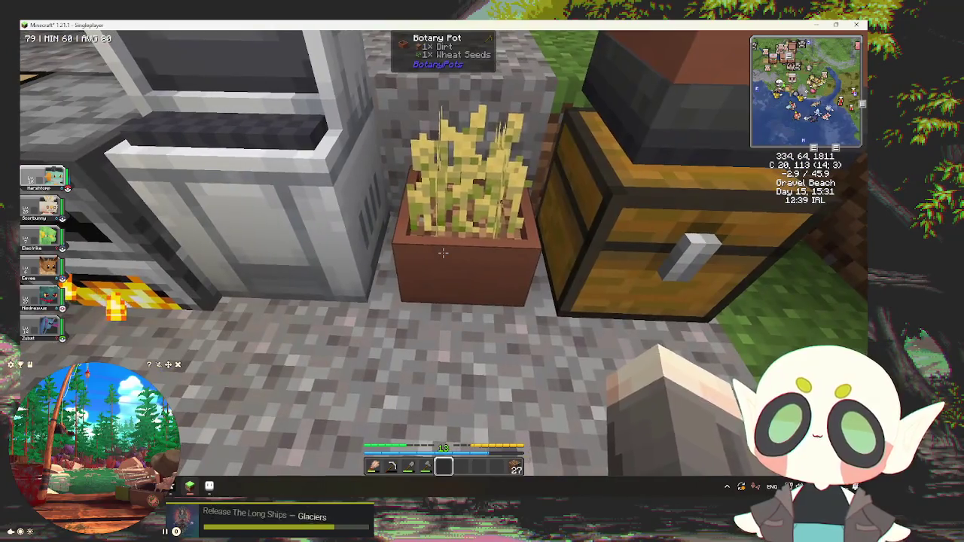
Step: Harvest the grown wheat, store it in the Oak Iron Chest, and reopen the hopper pot
right_click(443, 253)
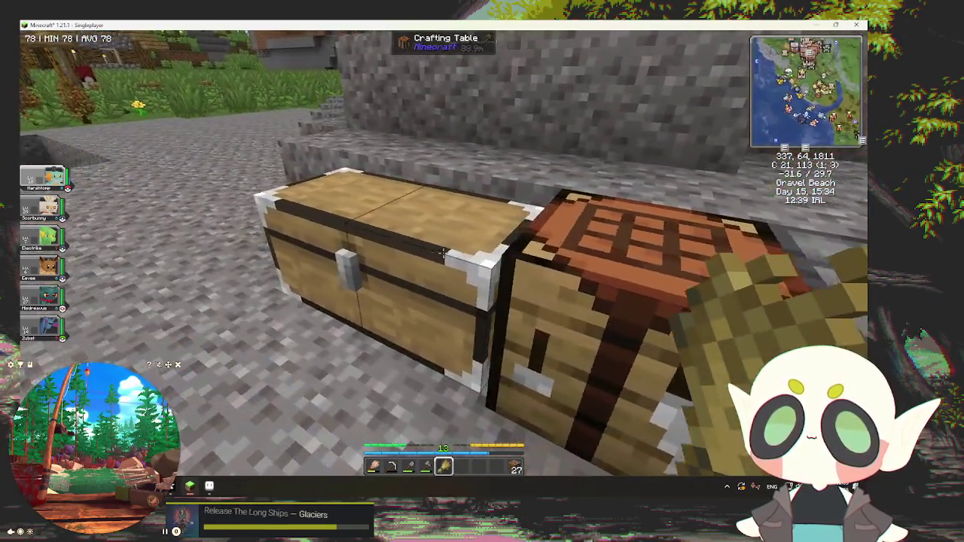
right_click(444, 253)
left_click(454, 364, "shift")
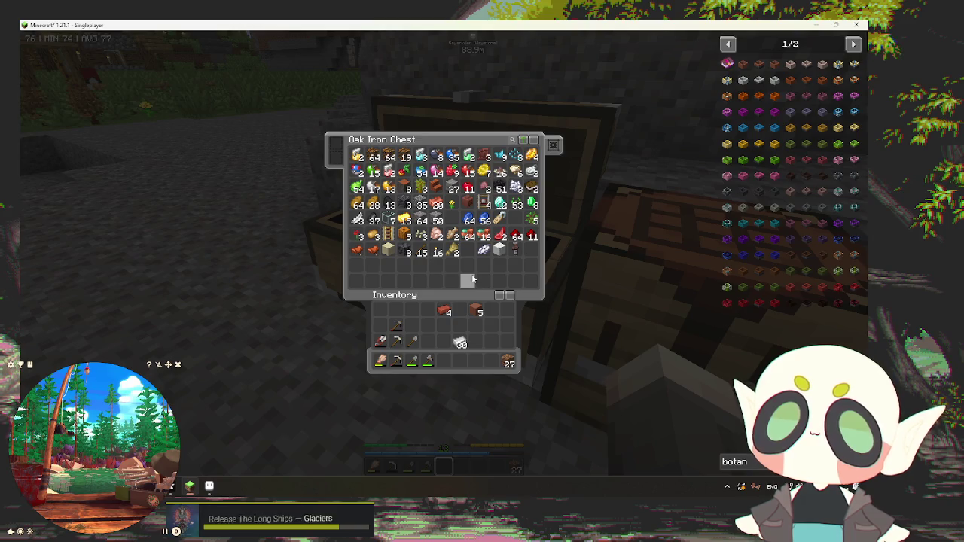
key("Escape")
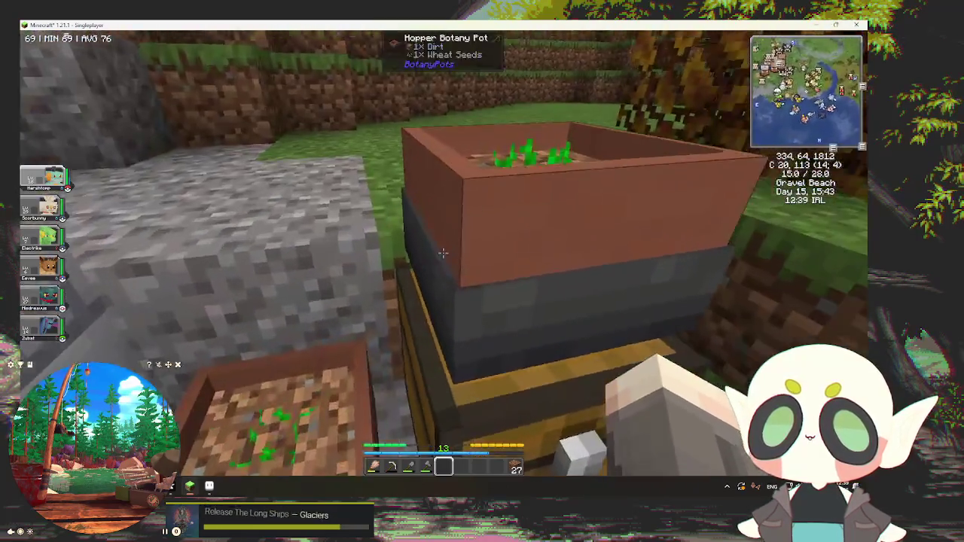
right_click(444, 254)
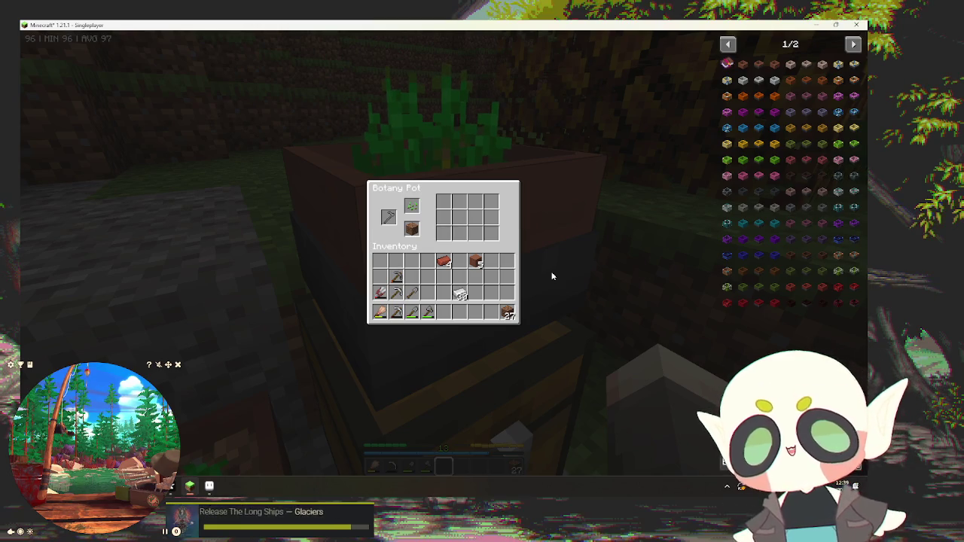
Step: Switch to Aseprite's botany pot texture and undo its brown recolour
type("botan")
left_click(190, 488)
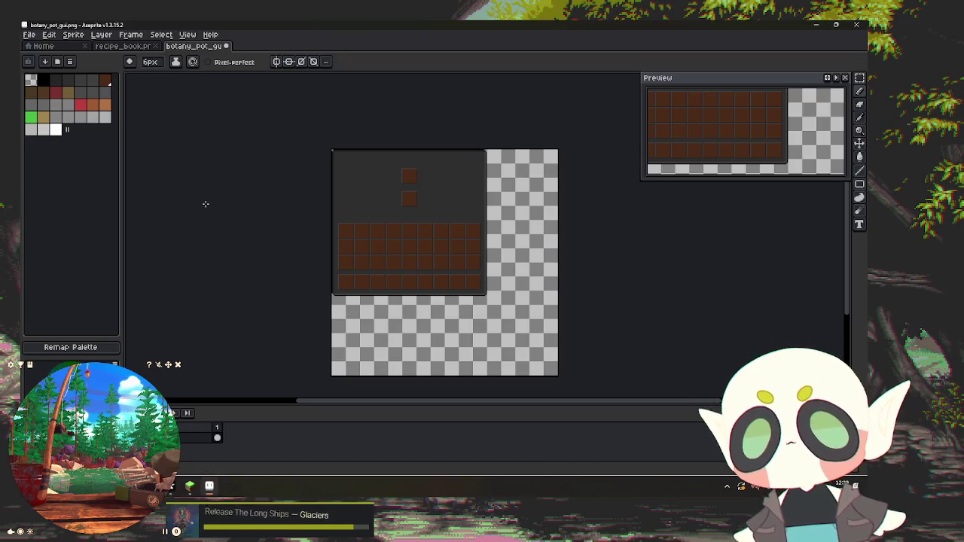
key("v")
key("b")
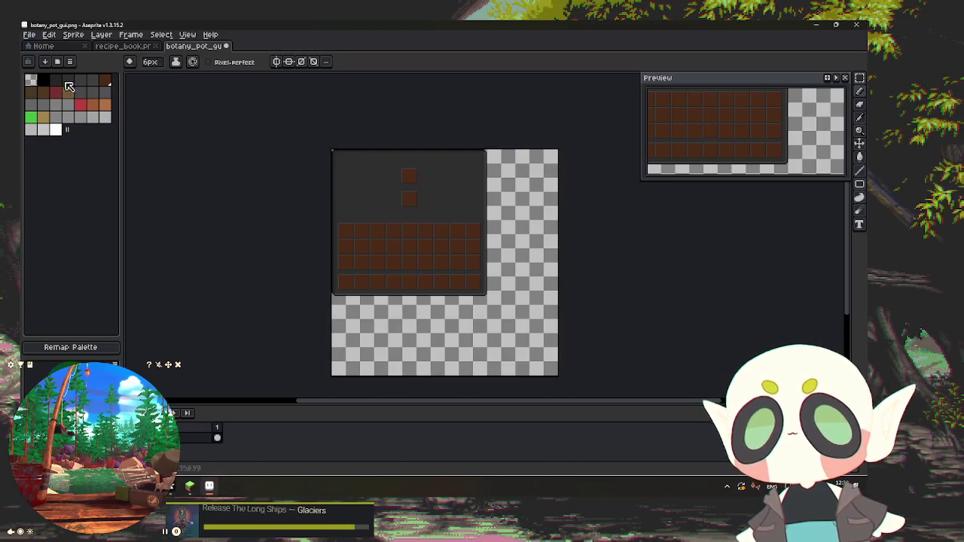
left_click(57, 63)
key("Escape")
key("v")
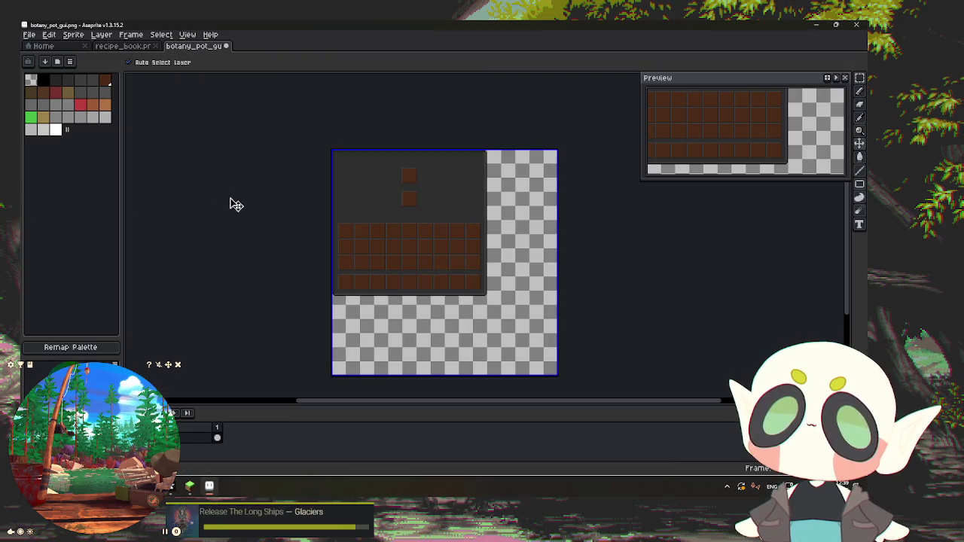
key("ctrl+z")
key("b")
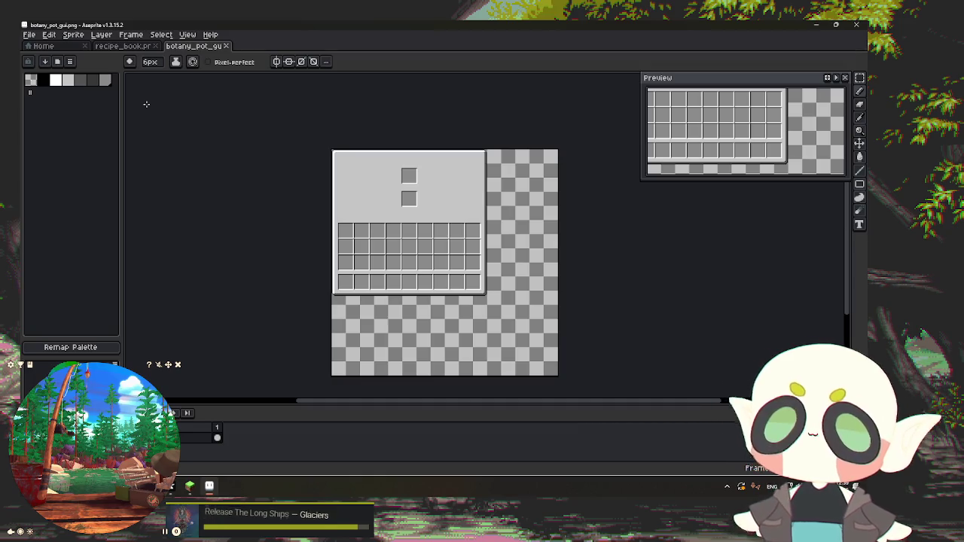
Step: Convert the sprite to RGB Color mode and browse the palette presets
left_click(98, 34)
mouse_move(73, 35)
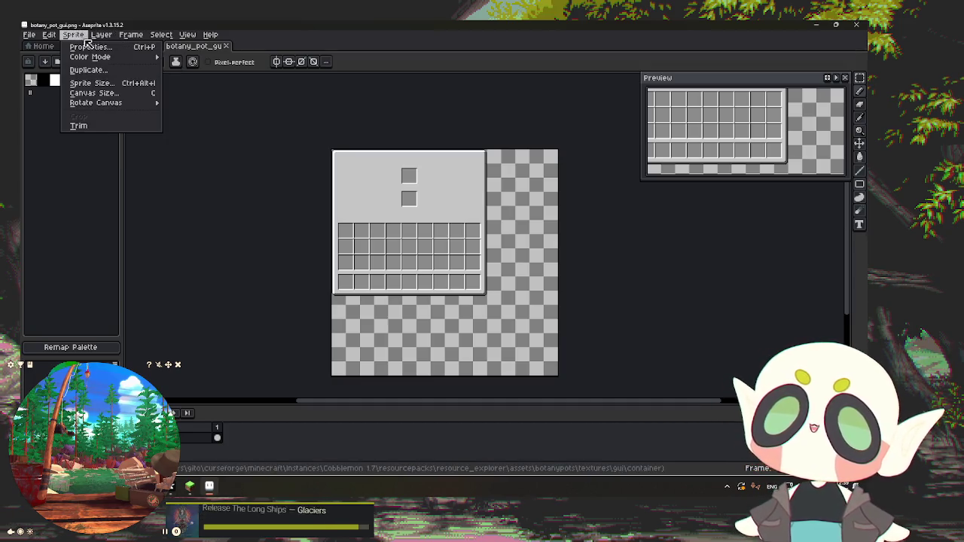
mouse_move(90, 56)
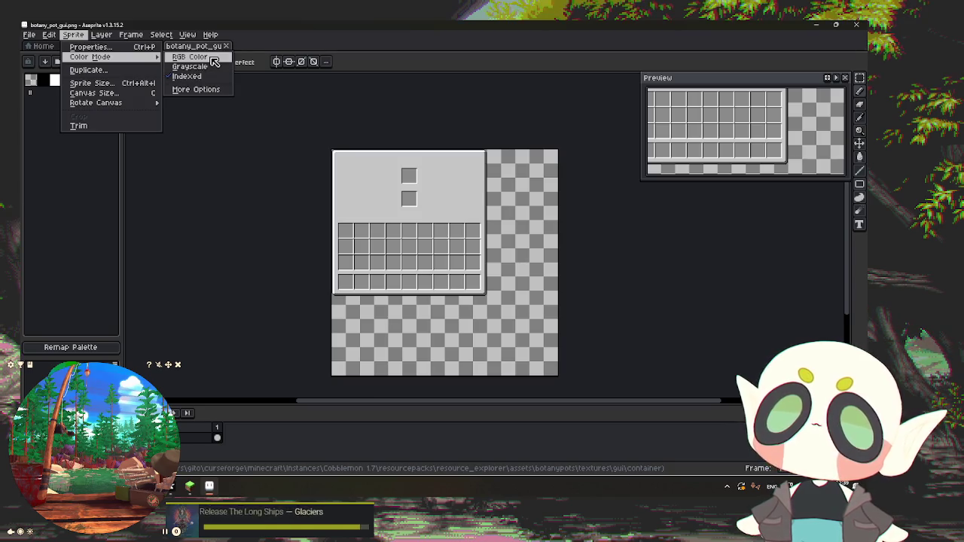
left_click(214, 61)
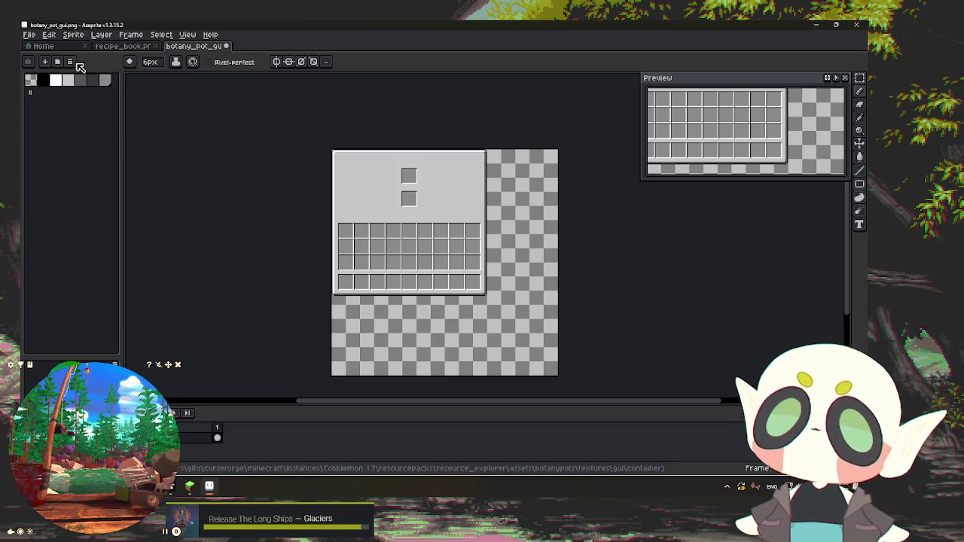
left_click(58, 62)
scroll(207, 215, "down", 2)
scroll(211, 210, "down", 3)
scroll(211, 210, "down", 2)
scroll(211, 209, "up", 4)
scroll(211, 210, "up", 3)
key("Escape")
Step: Load the Cobblemon-modder palette from file and bring up the recipe_book tab
left_click(69, 62)
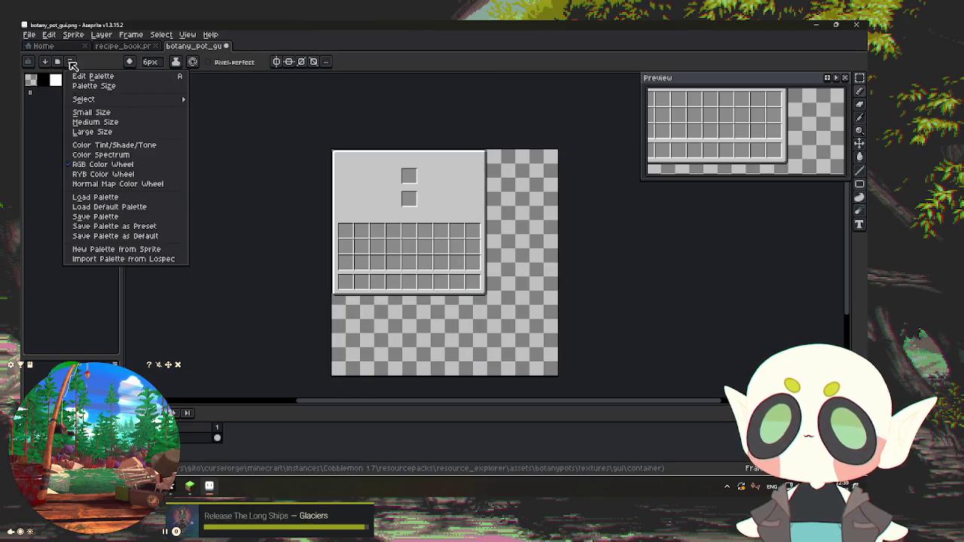
left_click(116, 198)
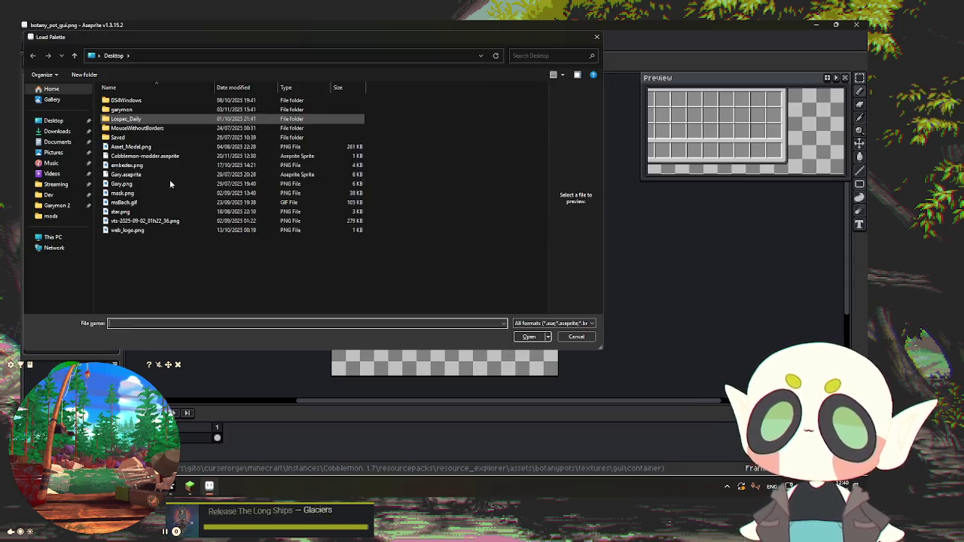
double_click(155, 158)
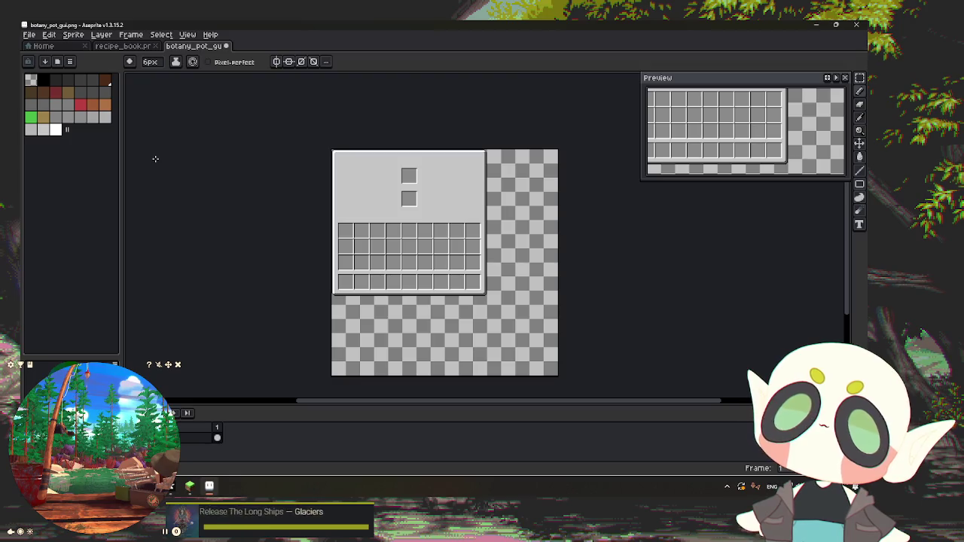
left_click(124, 46)
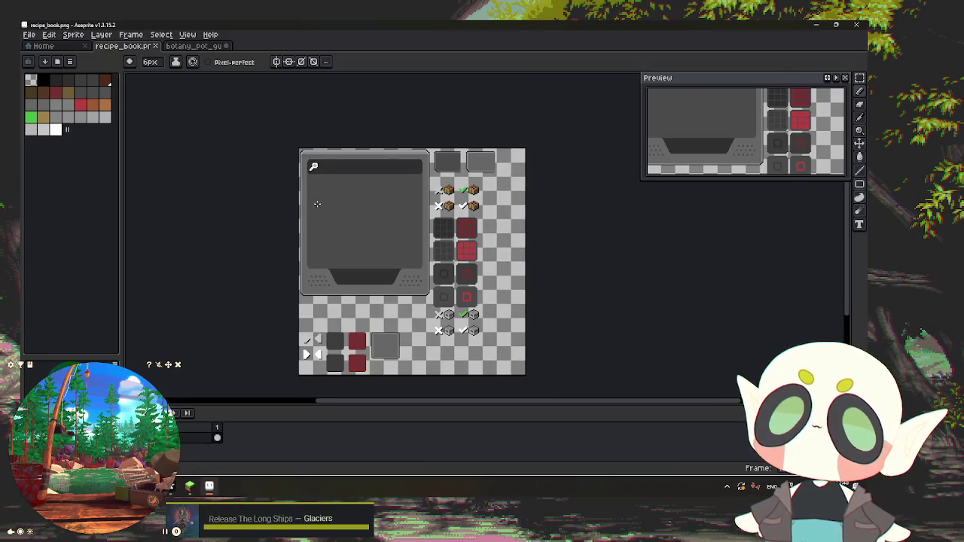
key("ctrl+a")
key("ctrl+d")
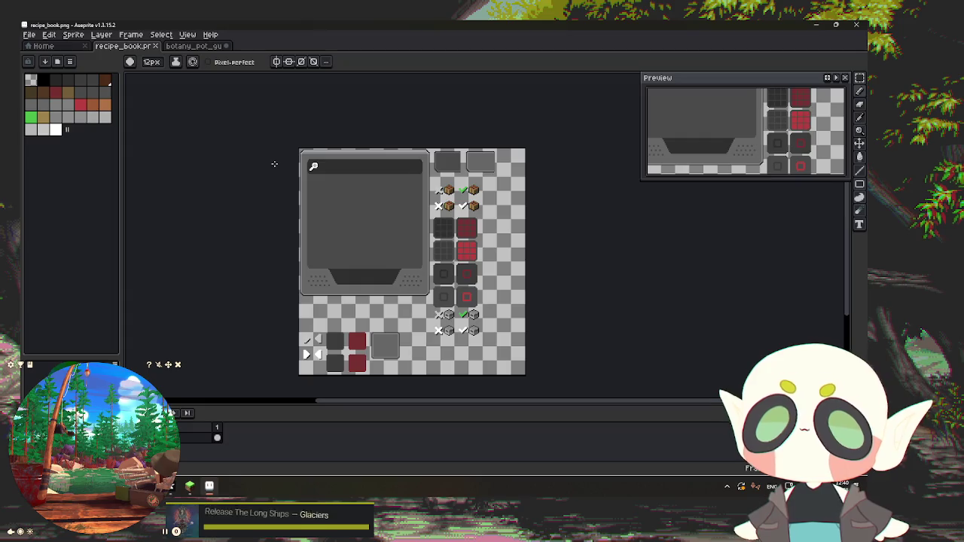
scroll(274, 164, "up", 3)
scroll(267, 151, "down", 2)
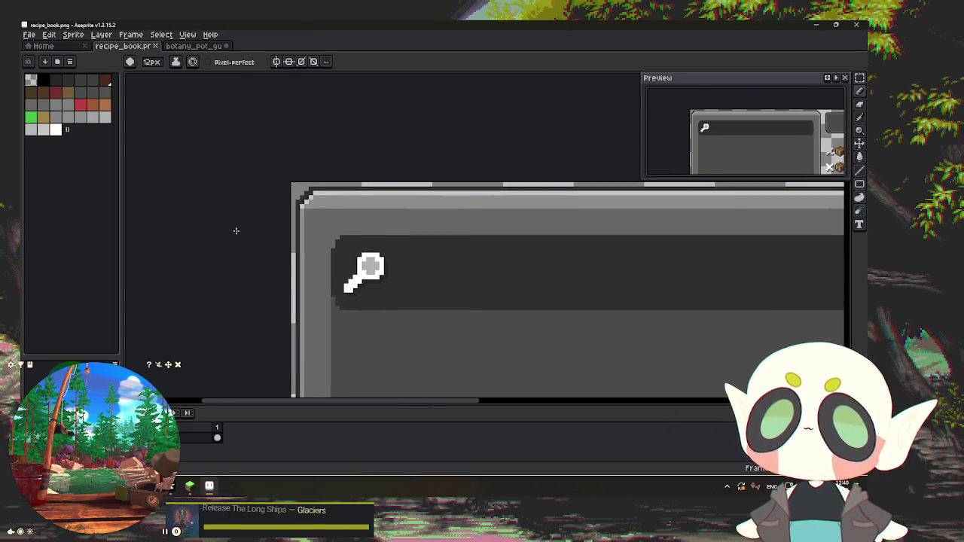
scroll(245, 215, "up", 1)
scroll(248, 199, "up", 1)
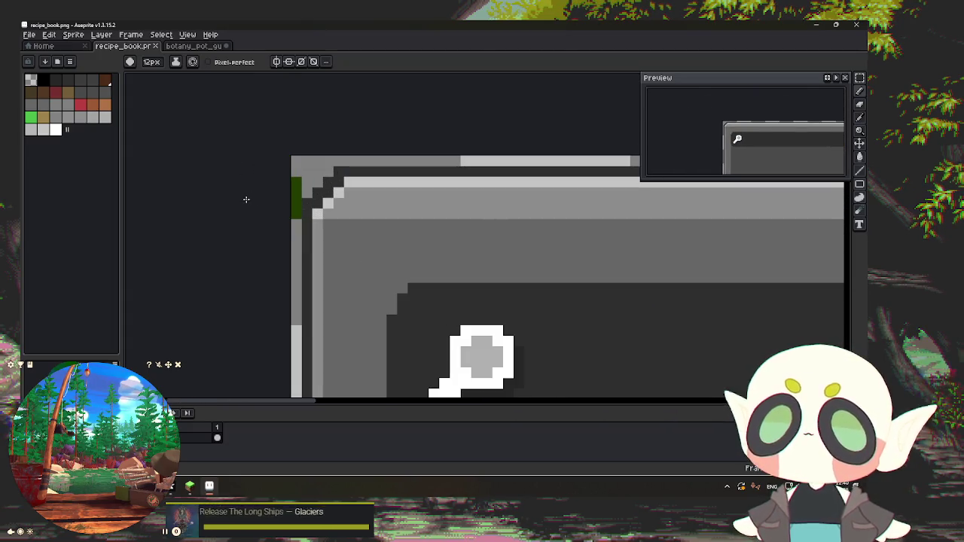
key("i")
key("v")
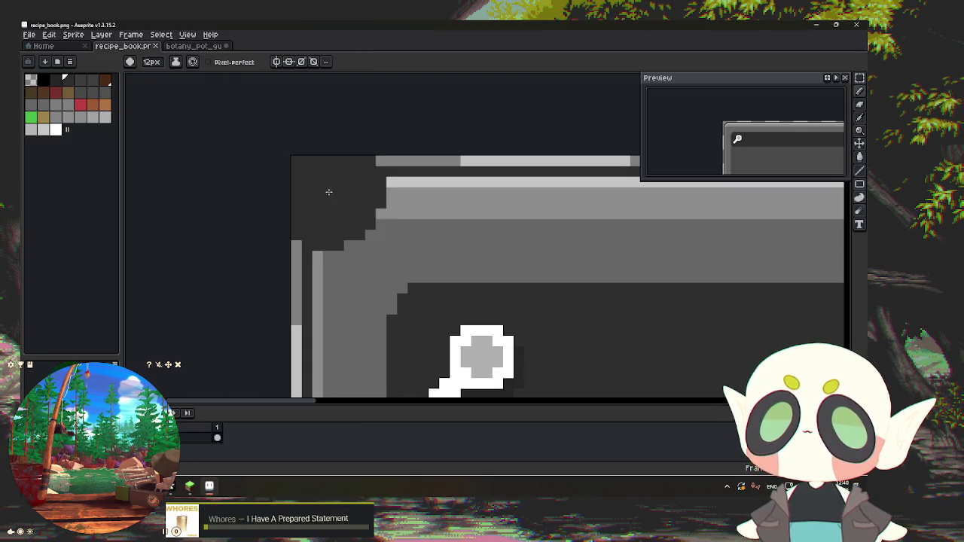
scroll(450, 247, "up", 1)
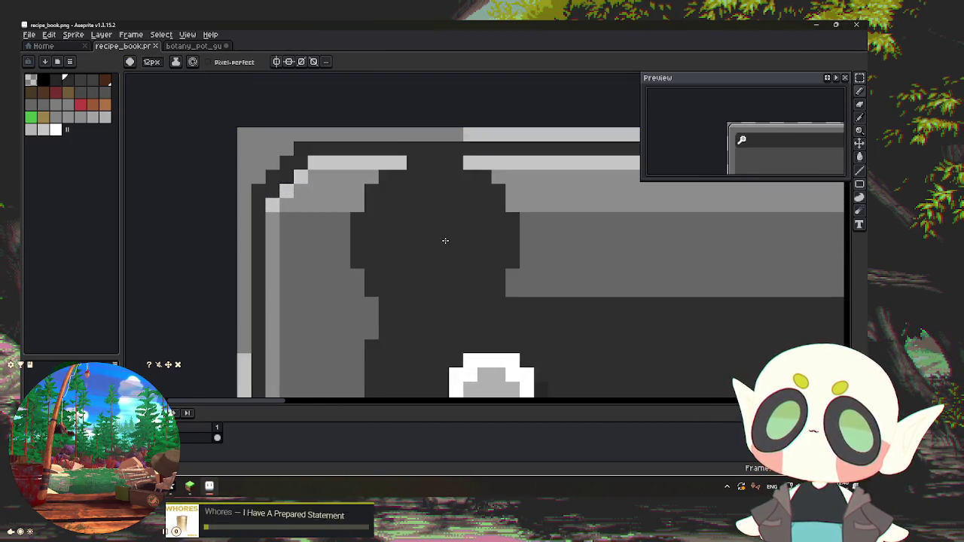
scroll(450, 247, "right", 1)
scroll(449, 241, "left", 2)
key("i")
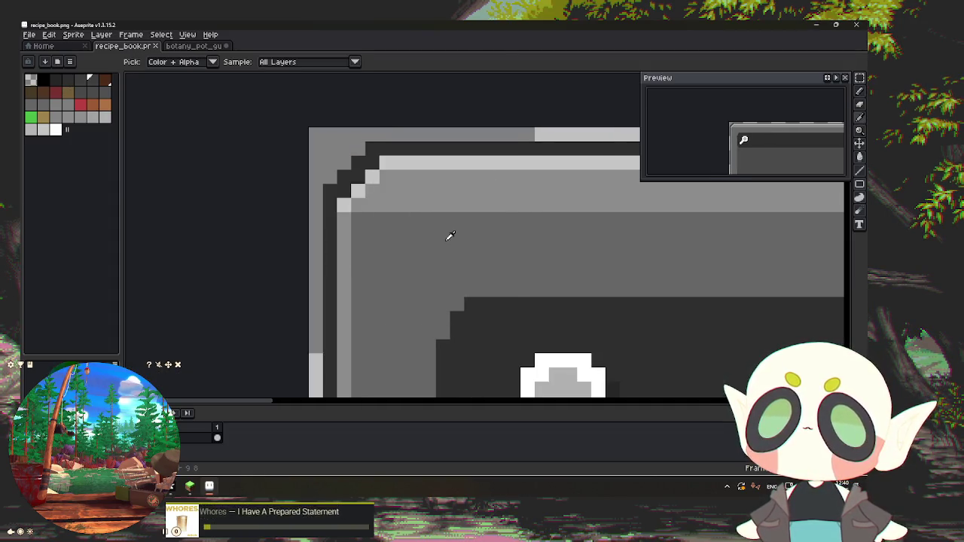
key("b")
scroll(400, 226, "down", 1)
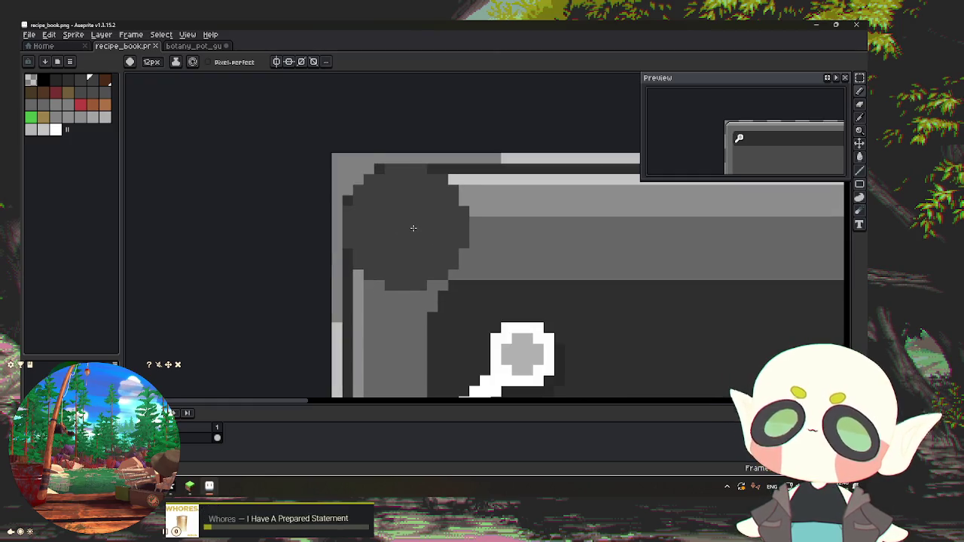
scroll(413, 227, "down", 1)
scroll(414, 228, "up", 1)
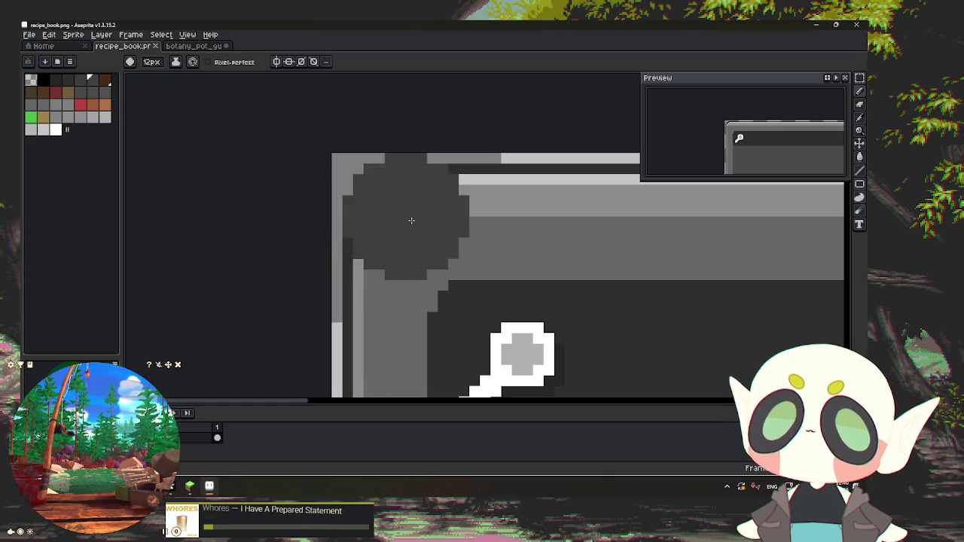
key("minus")
key("minus")
key("minus")
key("minus")
key("minus")
key("minus")
key("minus")
key("minus")
key("minus")
key("minus")
key("minus")
key("alt")
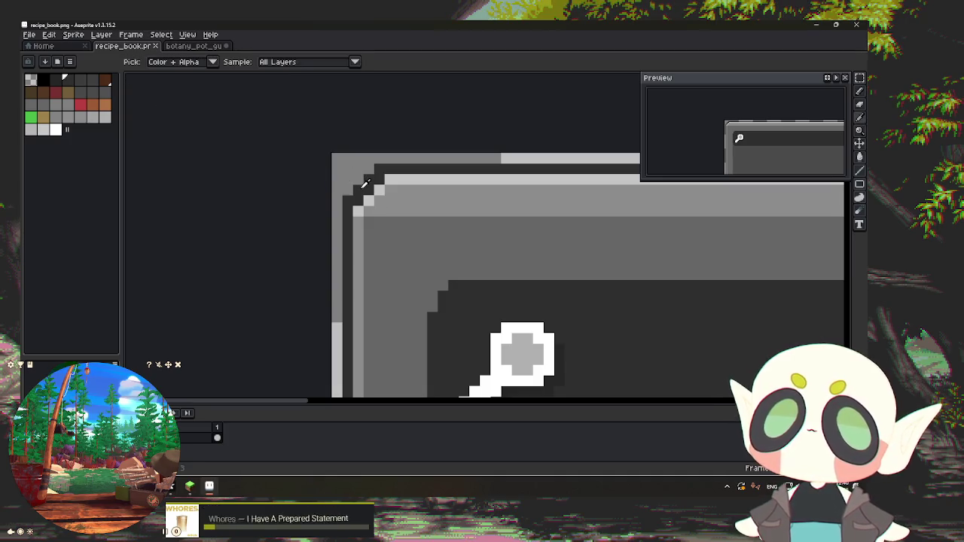
left_click(365, 183, "alt")
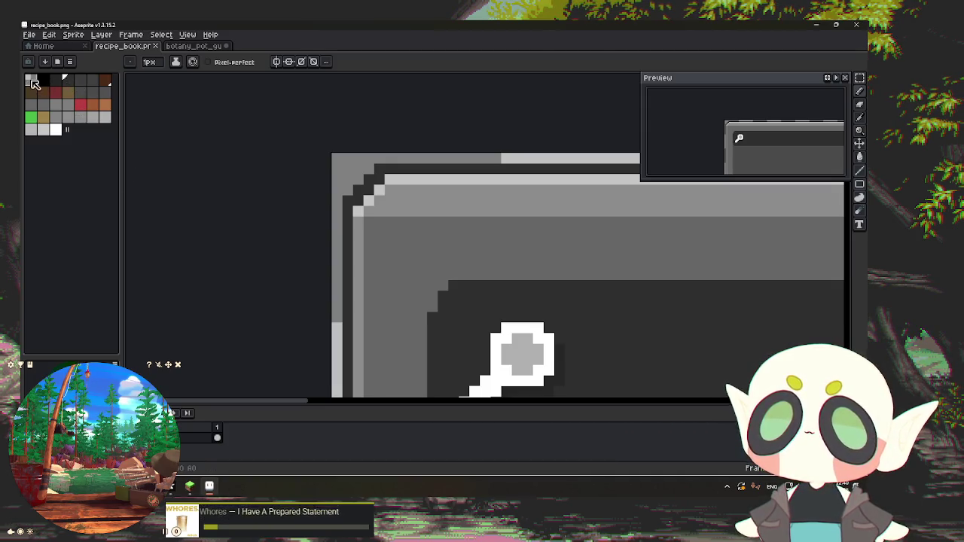
key("ctrl+Tab")
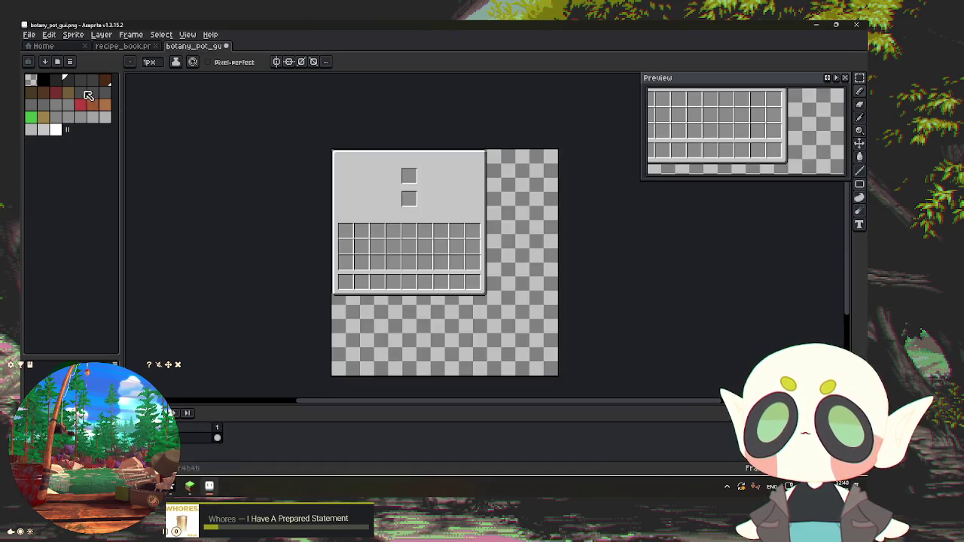
scroll(357, 166, "up", 3)
scroll(356, 161, "up", 2)
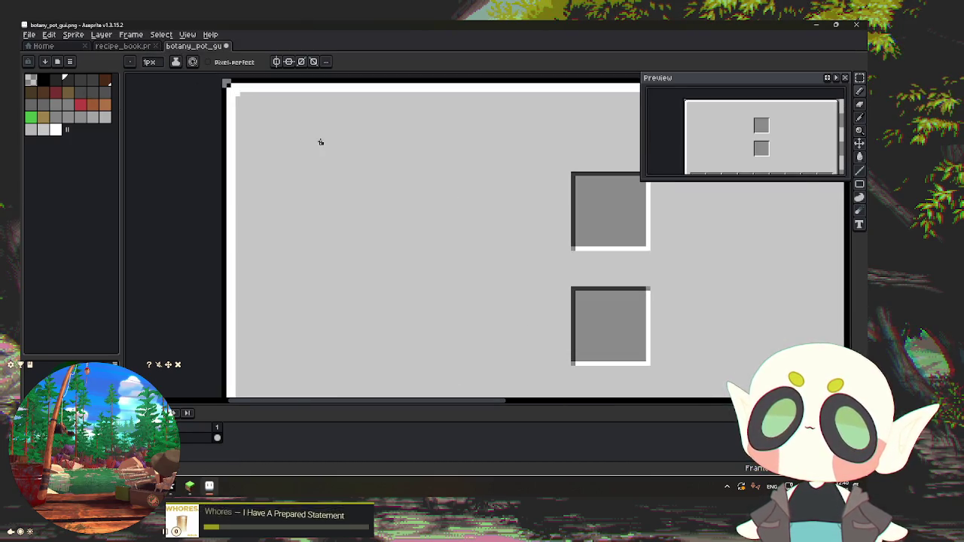
scroll(320, 142, "down", 5)
left_click(125, 46)
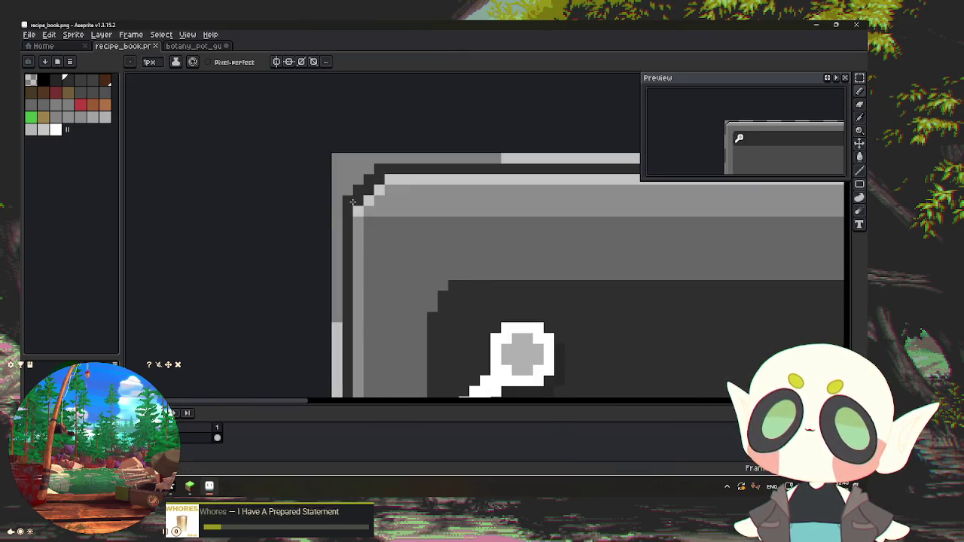
scroll(403, 168, "down", 1)
scroll(430, 209, "down", 1)
scroll(430, 209, "up", 1)
scroll(455, 191, "down", 1)
scroll(456, 191, "down", 1)
scroll(456, 192, "down", 1)
scroll(455, 192, "up", 1)
scroll(456, 193, "down", 1)
scroll(455, 195, "up", 3)
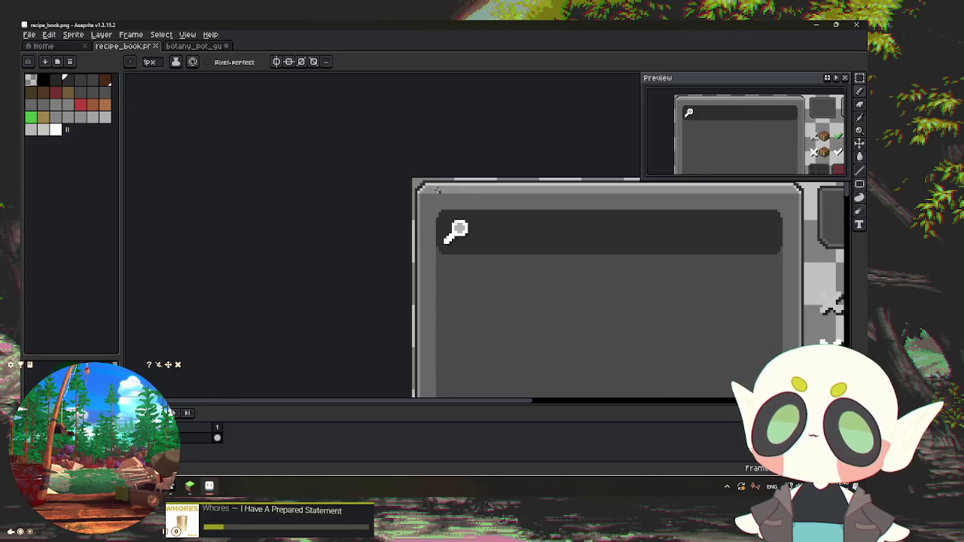
scroll(444, 195, "up", 2)
scroll(433, 196, "up", 2)
scroll(420, 196, "down", 1)
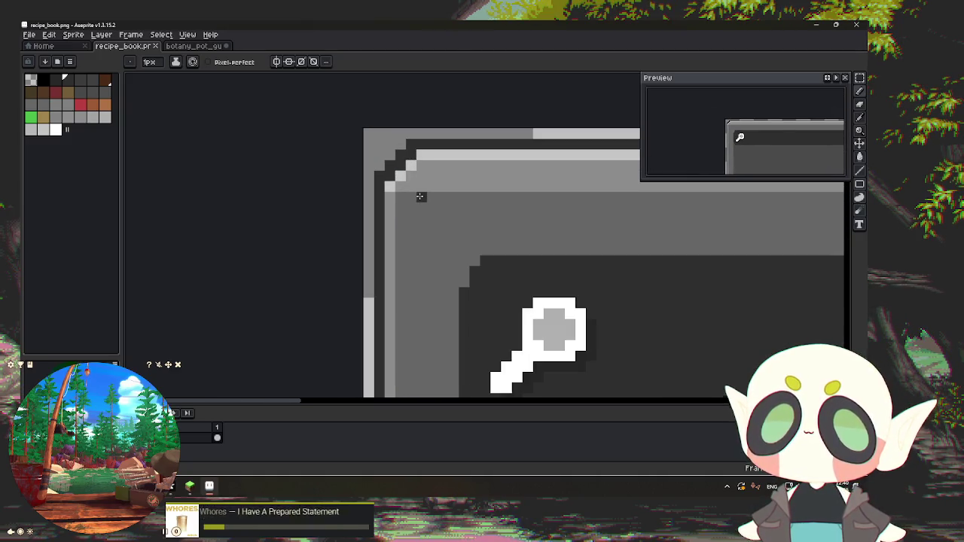
scroll(420, 197, "down", 2)
scroll(452, 226, "down", 2)
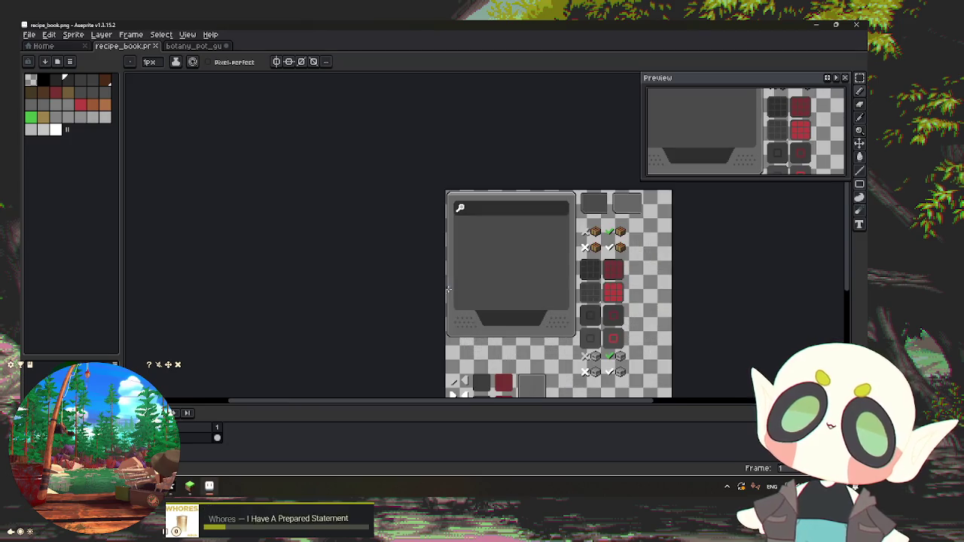
scroll(581, 348, "up", 1)
scroll(485, 314, "down", 1)
scroll(445, 192, "up", 1)
scroll(441, 171, "down", 1)
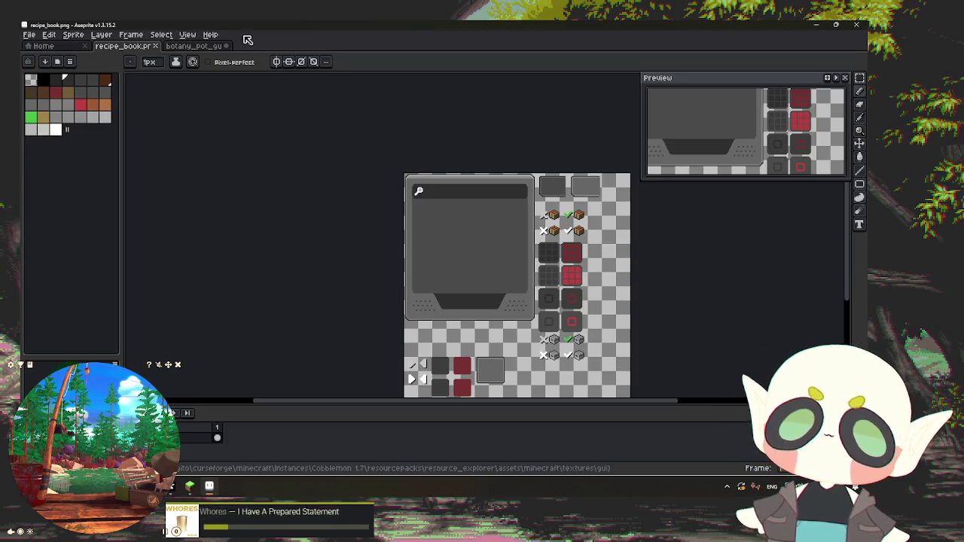
left_click(102, 35)
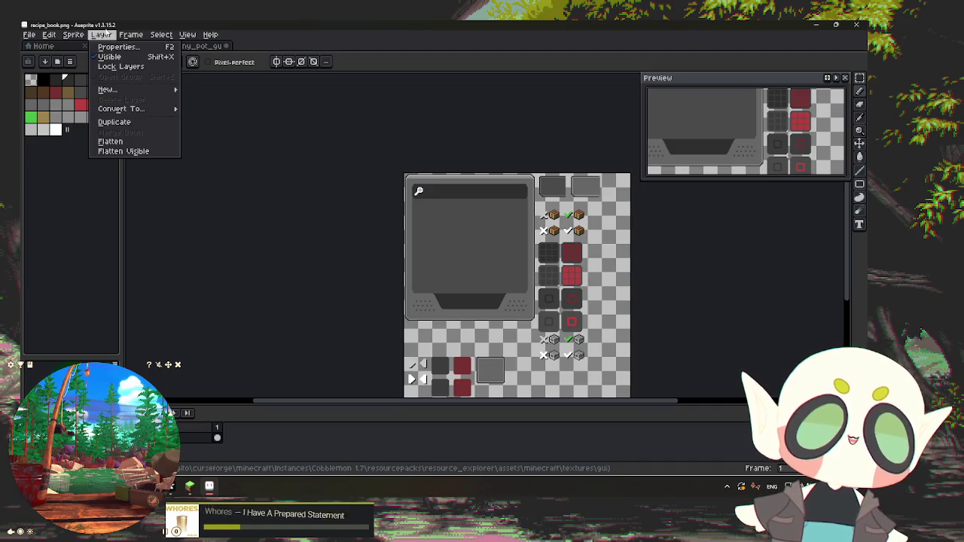
left_click(347, 42)
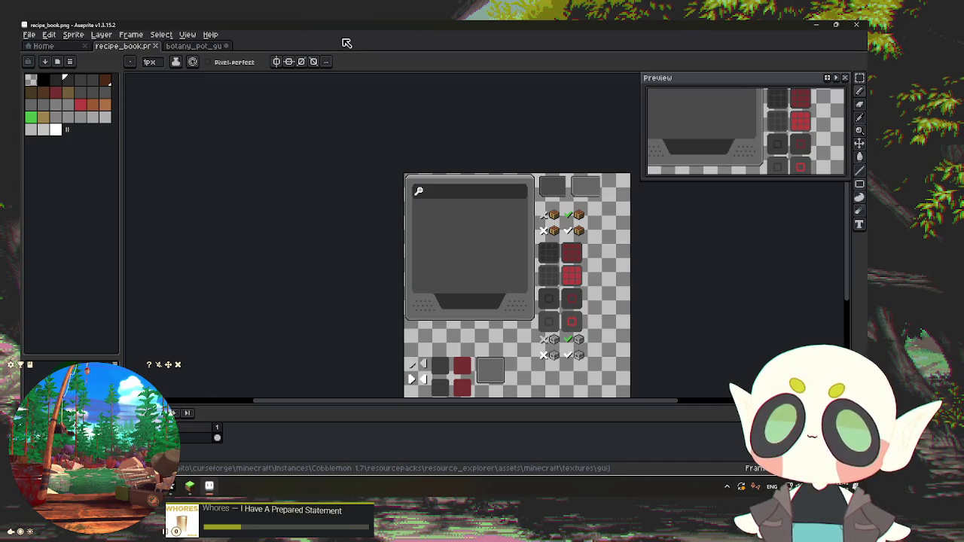
Step: Marquee-select the recipe book's rounded top border strip, then return to the botany_pot_gui tab
scroll(415, 145, "up", 1)
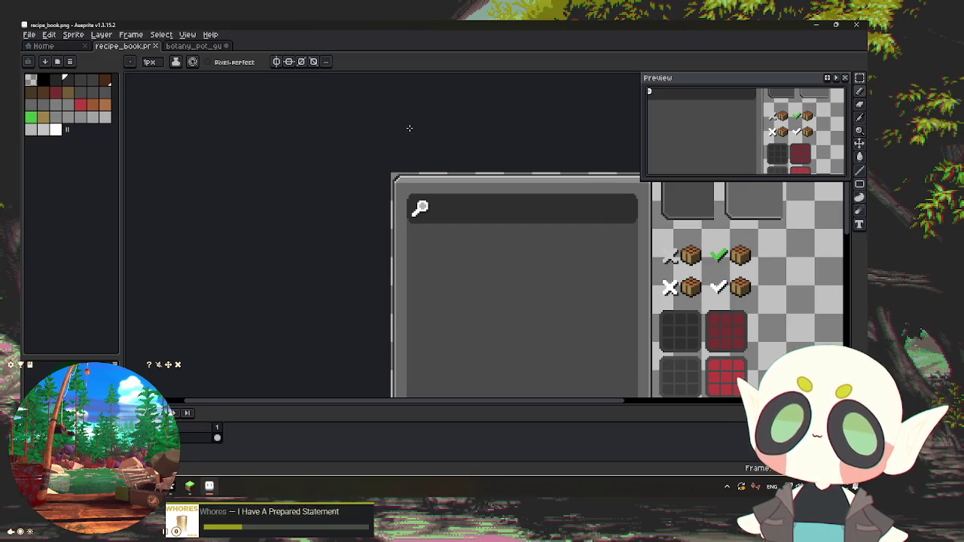
left_click_drag(410, 128, 332, 176)
scroll(325, 168, "up", 1)
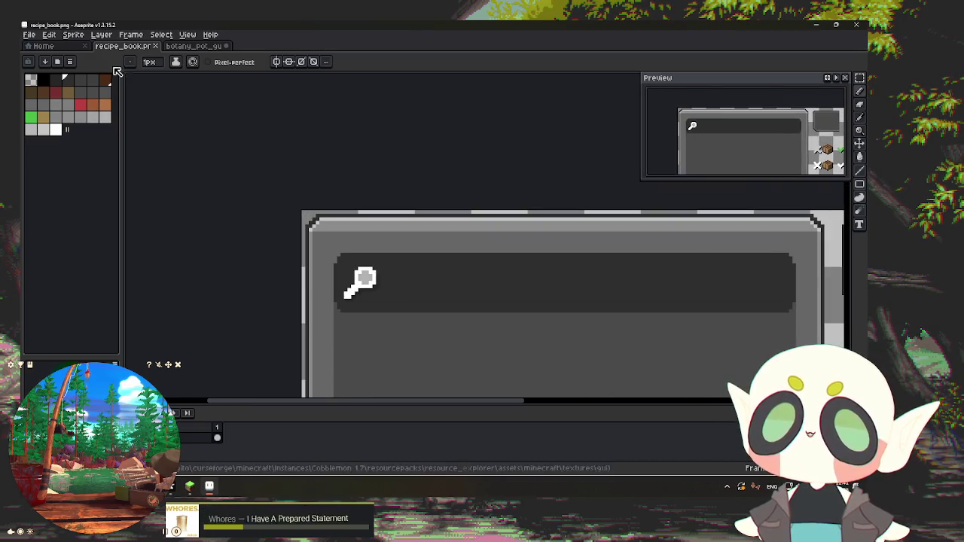
left_click(860, 78)
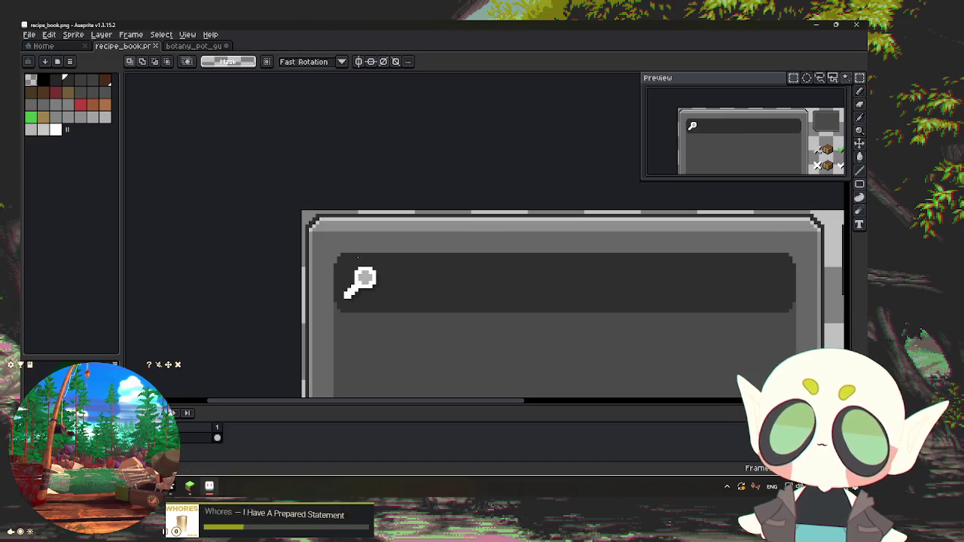
scroll(330, 230, "up", 2)
left_click_drag(297, 216, 824, 240)
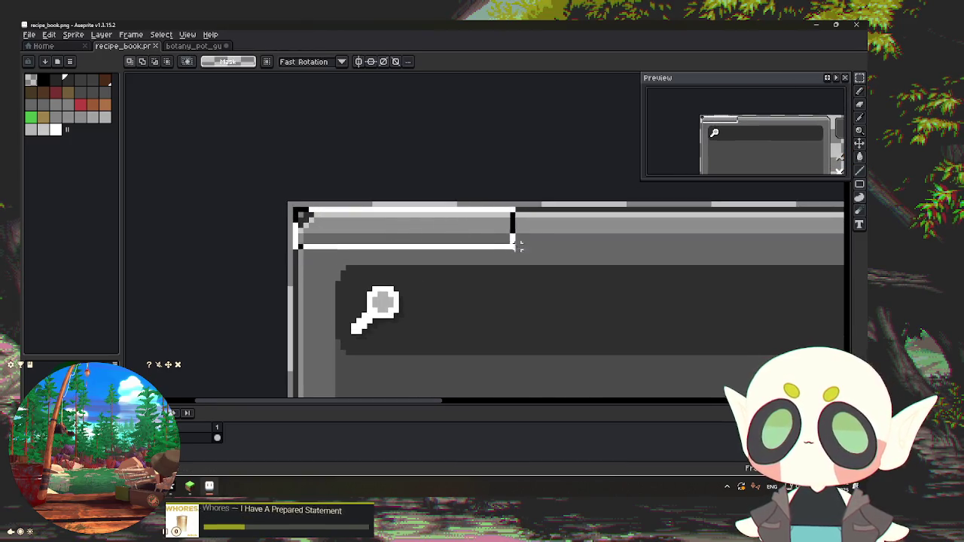
scroll(572, 241, "down", 2)
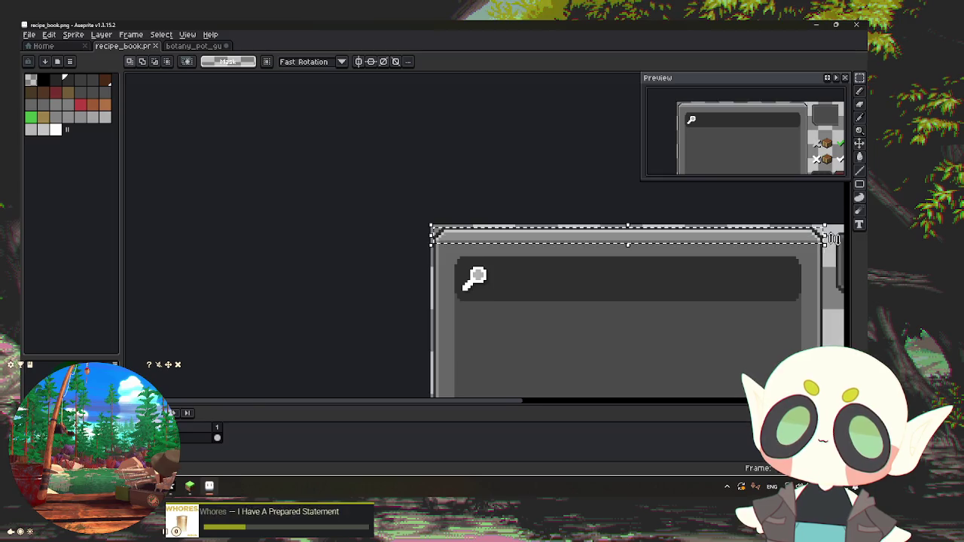
scroll(824, 240, "up", 2)
scroll(767, 249, "up", 1)
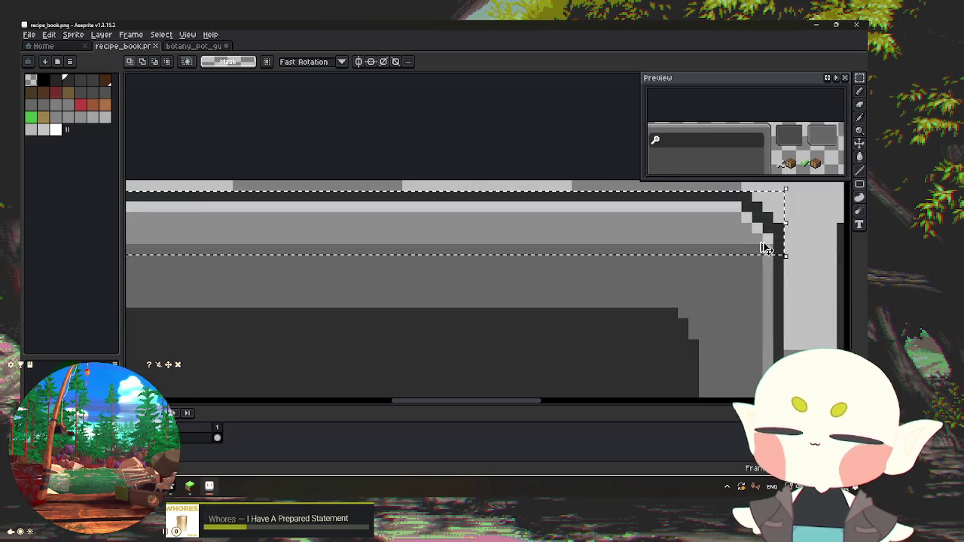
left_click(192, 46)
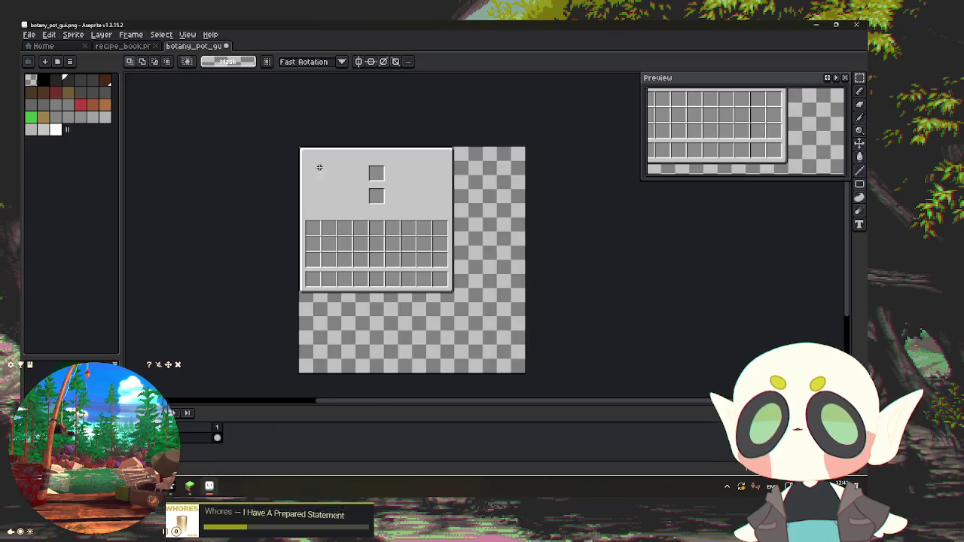
Step: Paste the recipe book's rounded top border strip at the panel's top-left corner (0,0)
key("ctrl+v")
scroll(431, 149, "up", 4)
scroll(382, 153, "up", 2)
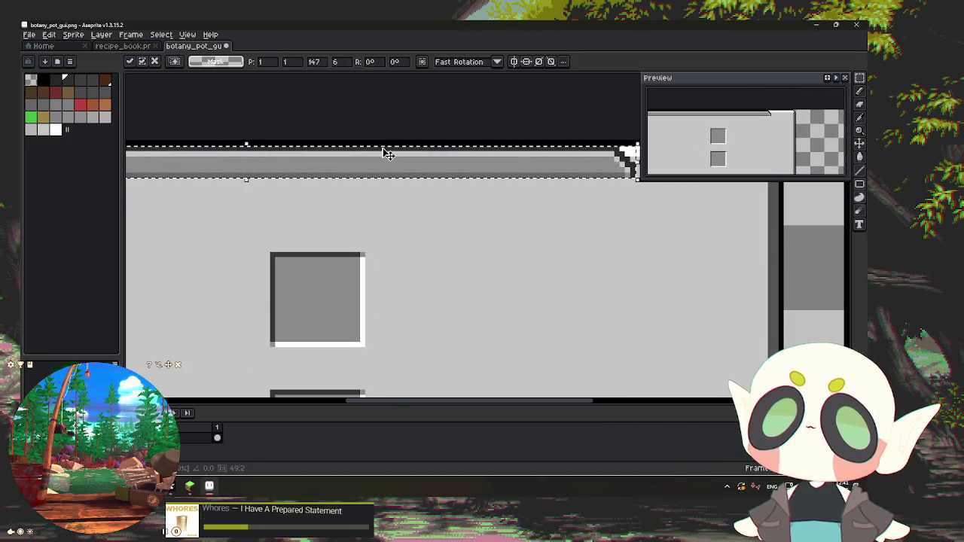
left_click_drag(334, 209, 619, 243)
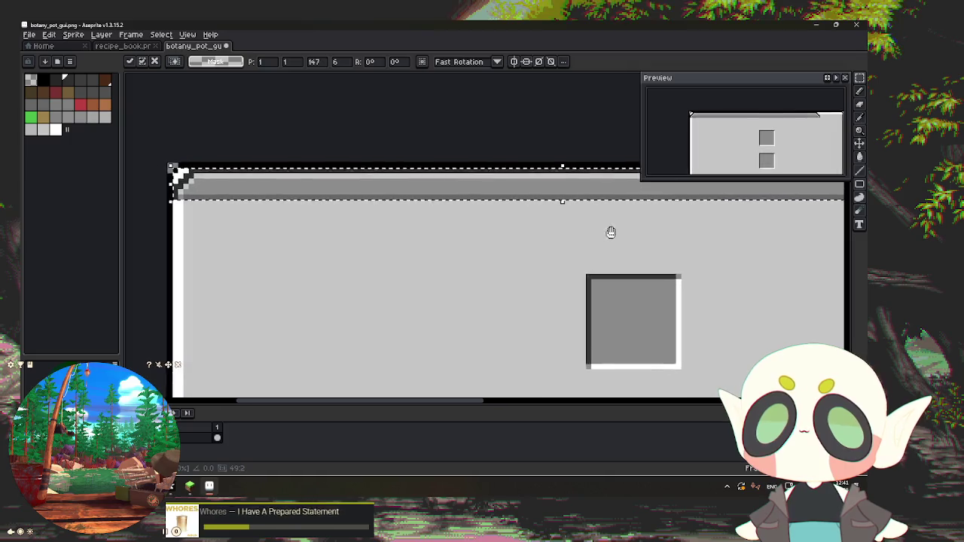
left_click_drag(398, 200, 392, 196)
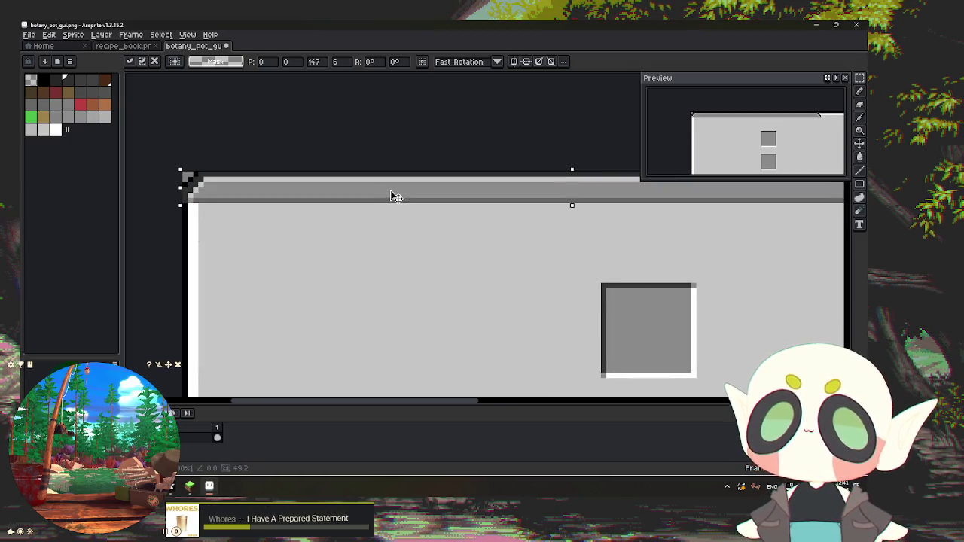
key("Return")
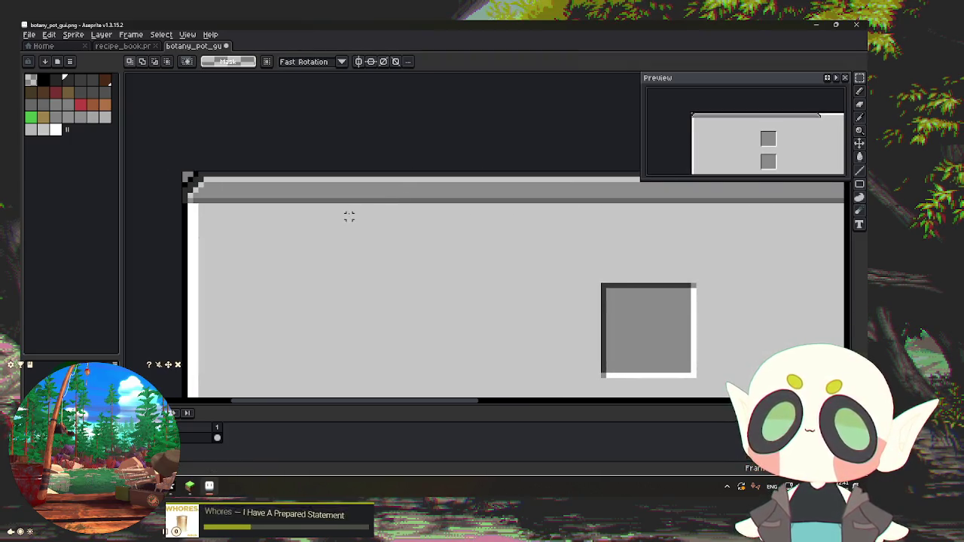
Step: Recolour the stray black pixel on the new top border light grey
scroll(189, 188, "up", 1)
scroll(188, 188, "up", 2)
scroll(188, 189, "down", 2)
key("b")
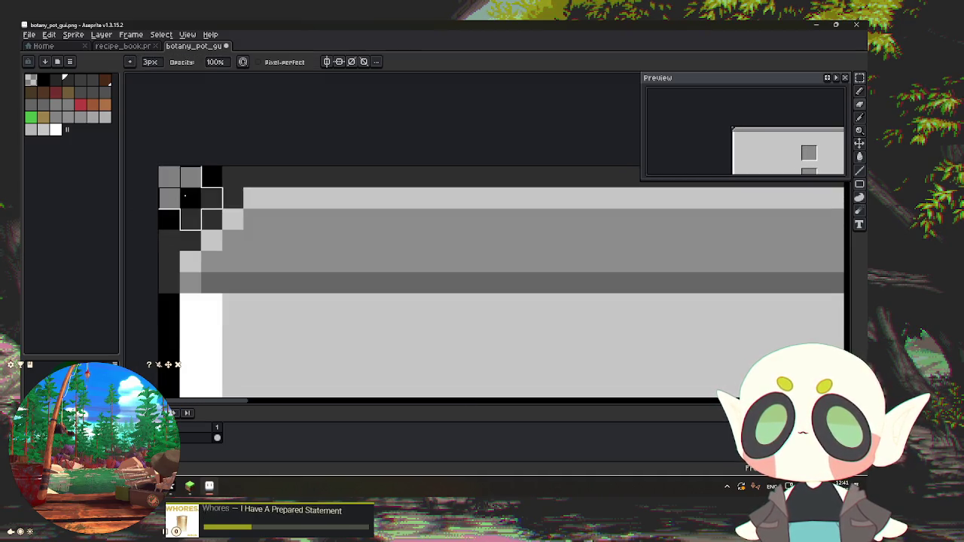
key("v")
key("b")
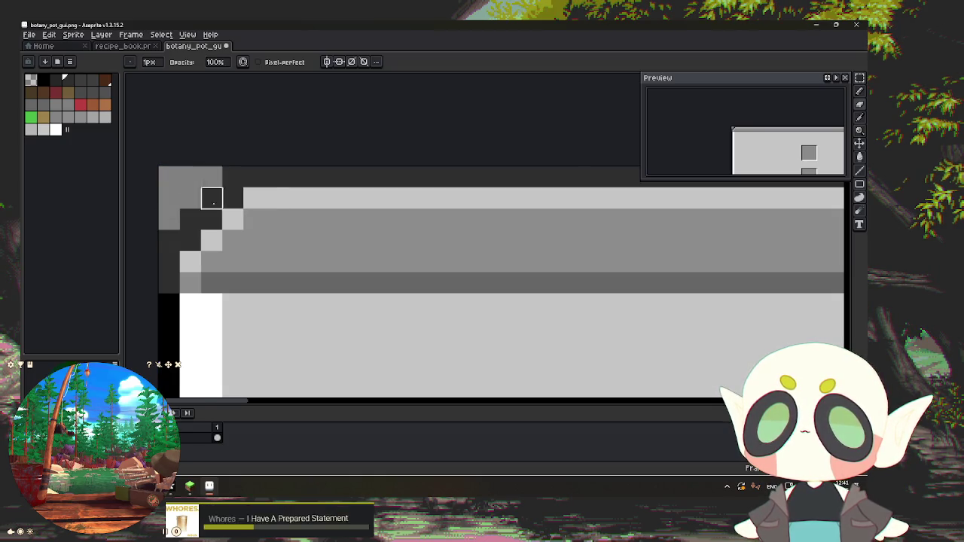
scroll(213, 201, "down", 2)
scroll(183, 221, "right", 3)
scroll(534, 236, "up", 1)
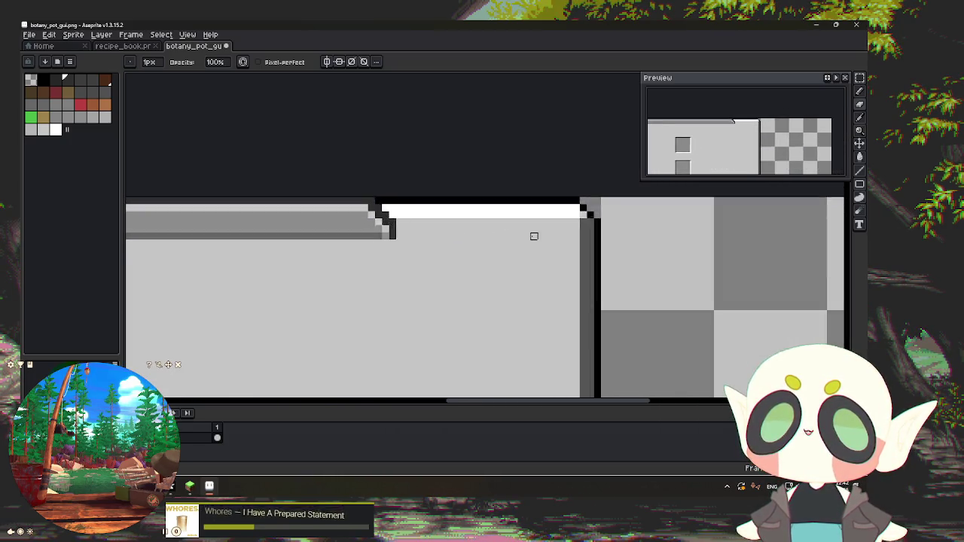
scroll(534, 237, "up", 2)
left_click(250, 170)
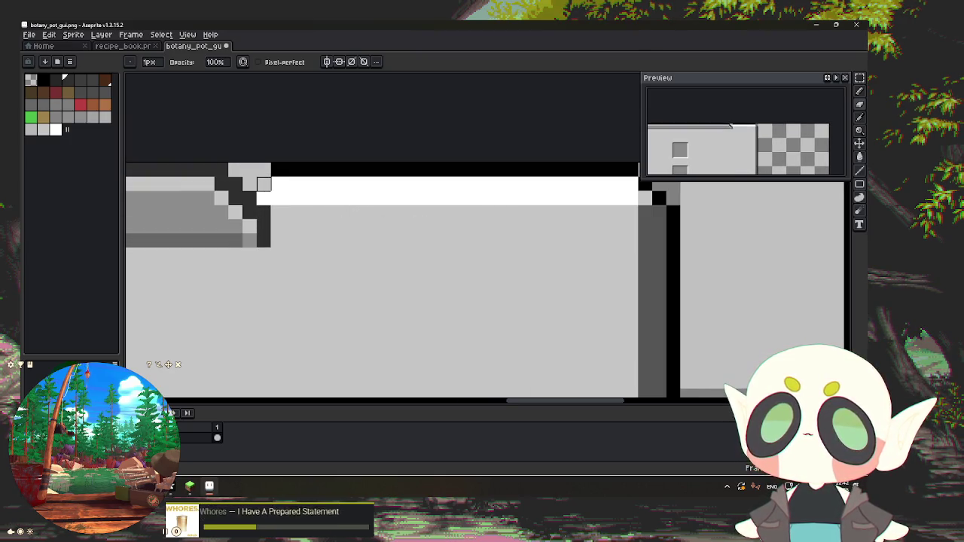
scroll(261, 186, "down", 1)
scroll(257, 188, "down", 1)
scroll(255, 190, "down", 1)
mouse_move(254, 190)
left_mouse_down()
mouse_move(371, 197)
mouse_move(217, 226)
left_mouse_up()
key("m")
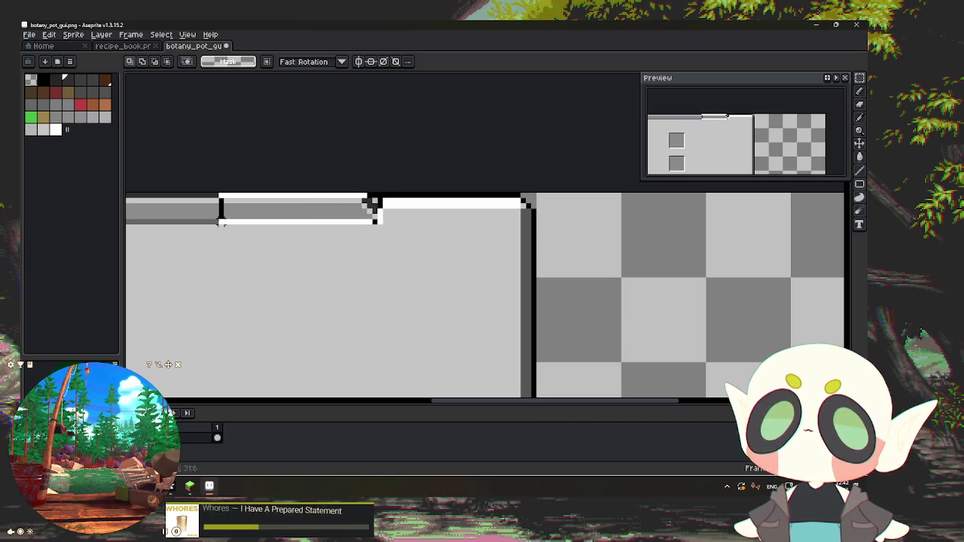
Step: Slide the top border's rounded corner piece right until it meets the panel's right edge
left_click_drag(300, 223, 443, 217)
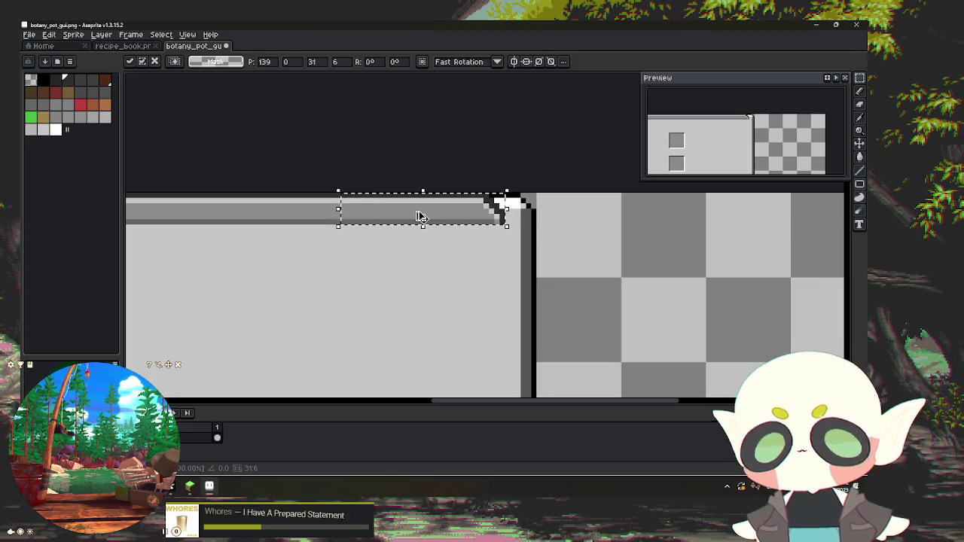
left_click_drag(420, 217, 455, 218)
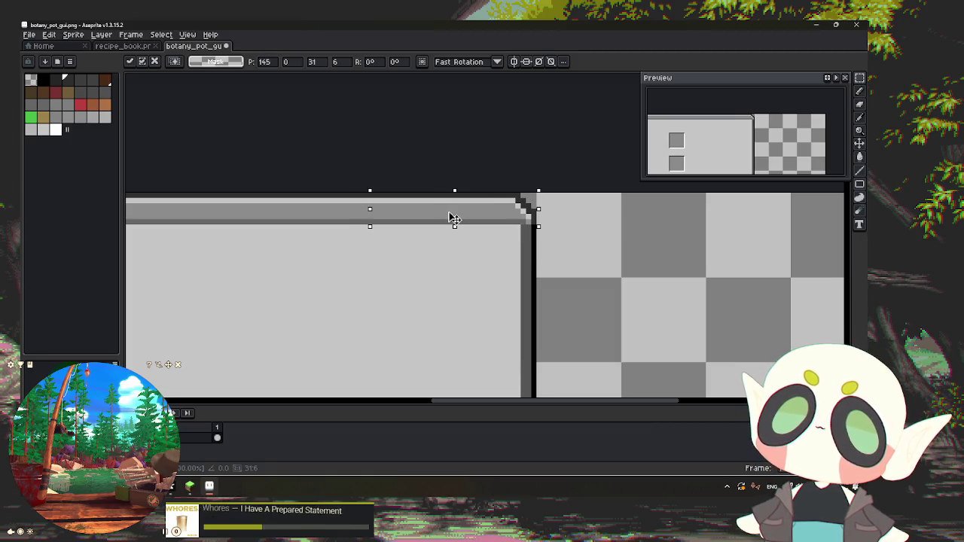
scroll(580, 261, "down", 3)
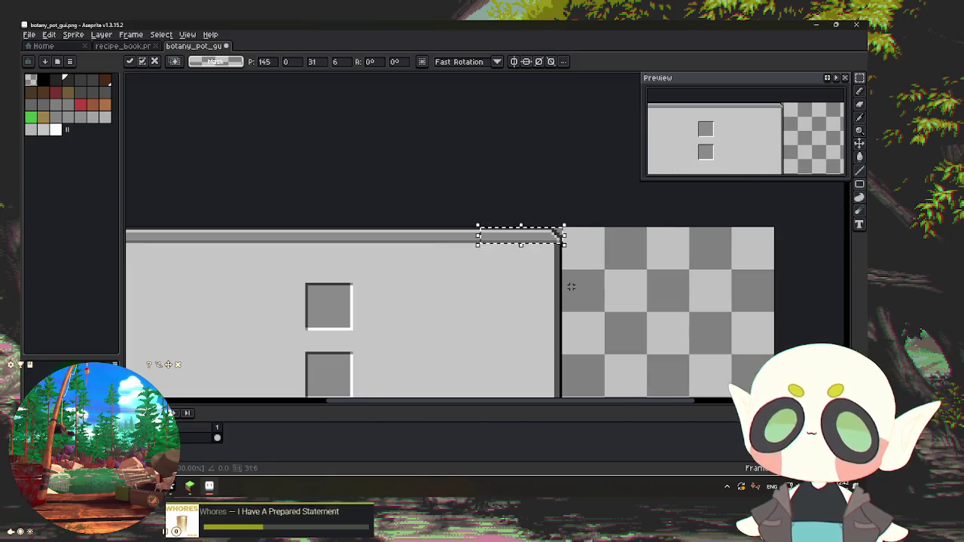
scroll(571, 286, "down", 3)
scroll(565, 339, "up", 3)
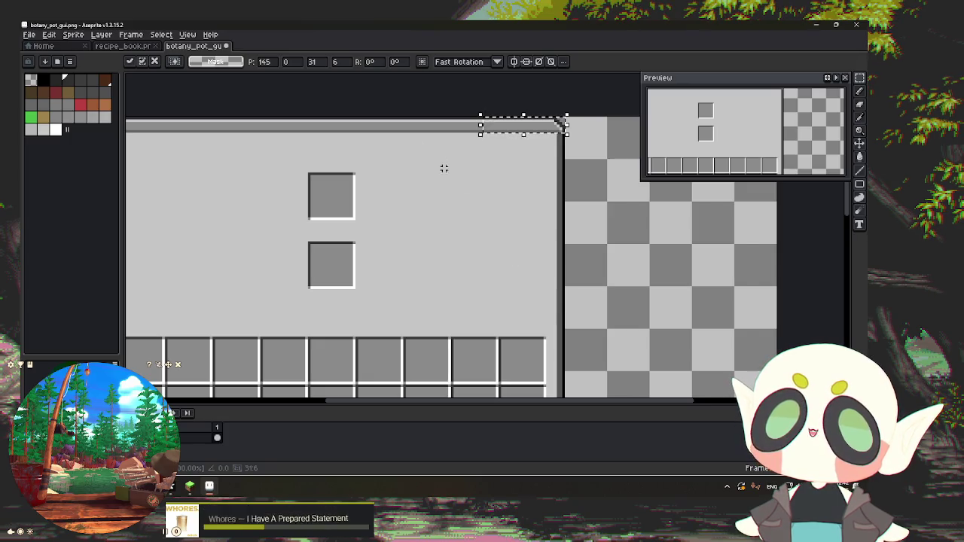
left_click(127, 48)
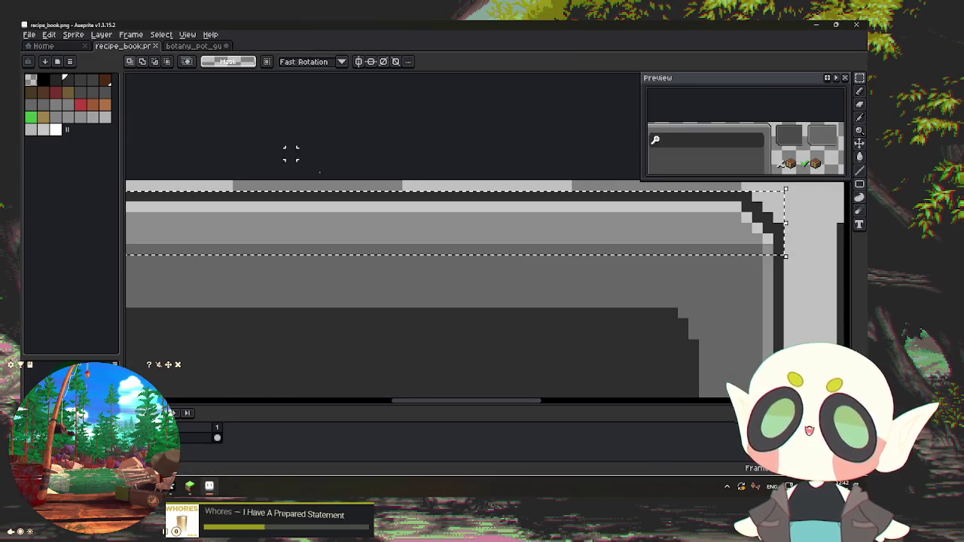
Step: Select the recipe book's bottom border strip and bring the botany pot panel into view
scroll(572, 301, "down", 2)
scroll(572, 300, "down", 2)
scroll(572, 301, "up", 4)
scroll(594, 359, "up", 2)
scroll(432, 236, "down", 1)
scroll(366, 286, "up", 1)
mouse_move(245, 325)
left_mouse_down()
mouse_move(812, 323)
mouse_move(342, 326)
left_mouse_up()
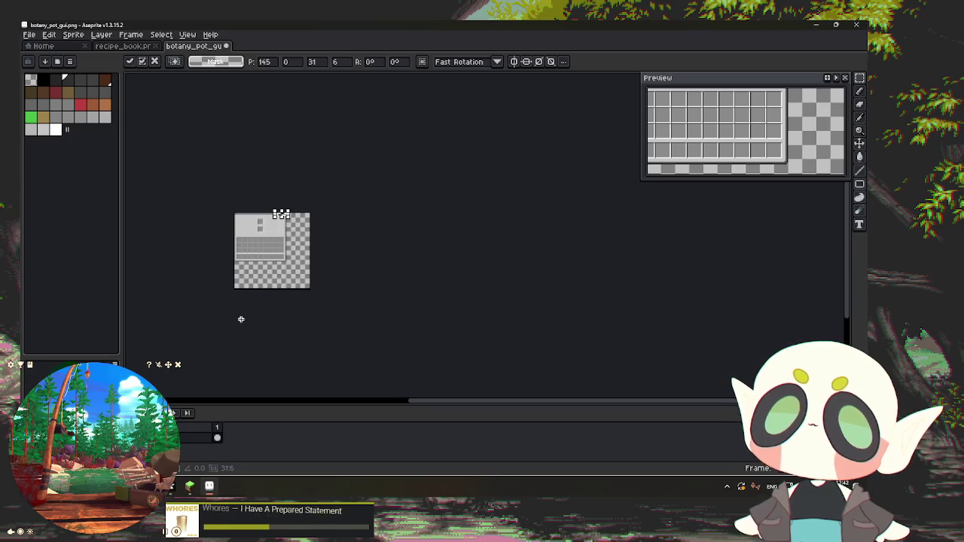
scroll(246, 314, "up", 3)
left_click_drag(269, 156, 297, 274)
scroll(297, 226, "up", 2)
Step: Lay the bottom border along the panel's bottom edge, aligned with the corner, and commit it
left_click_drag(177, 214, 684, 222)
scroll(295, 243, "up", 1)
scroll(235, 212, "up", 1)
scroll(235, 211, "down", 1)
scroll(299, 263, "left", 3)
scroll(323, 243, "up", 1)
mouse_move(370, 252)
left_mouse_down()
mouse_move(400, 224)
mouse_move(369, 244)
left_mouse_up()
scroll(369, 244, "down", 1)
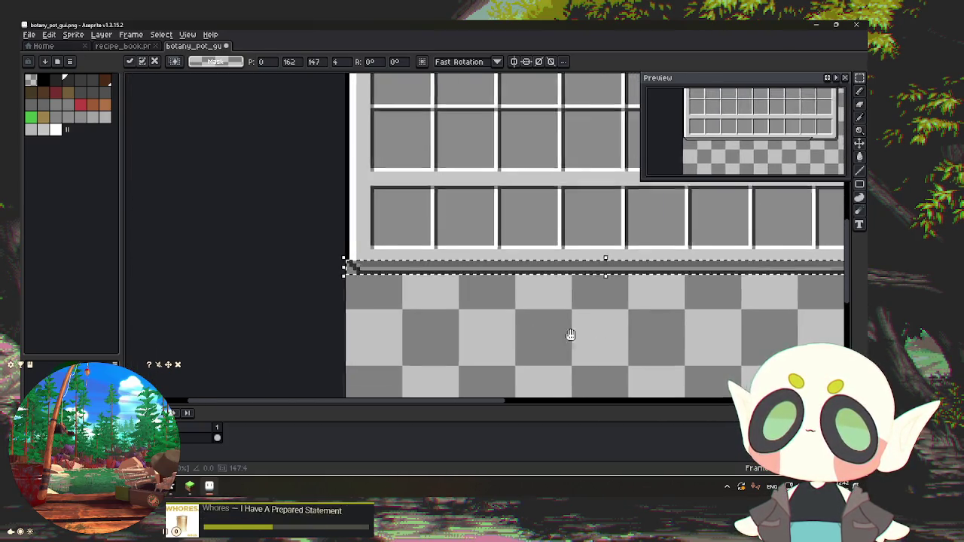
scroll(332, 332, "right", 3)
scroll(332, 332, "up", 1)
scroll(437, 334, "up", 1)
key("Return")
Step: Select the right end piece of the new bottom border
scroll(318, 261, "up", 1)
scroll(319, 261, "down", 1)
scroll(267, 229, "down", 1)
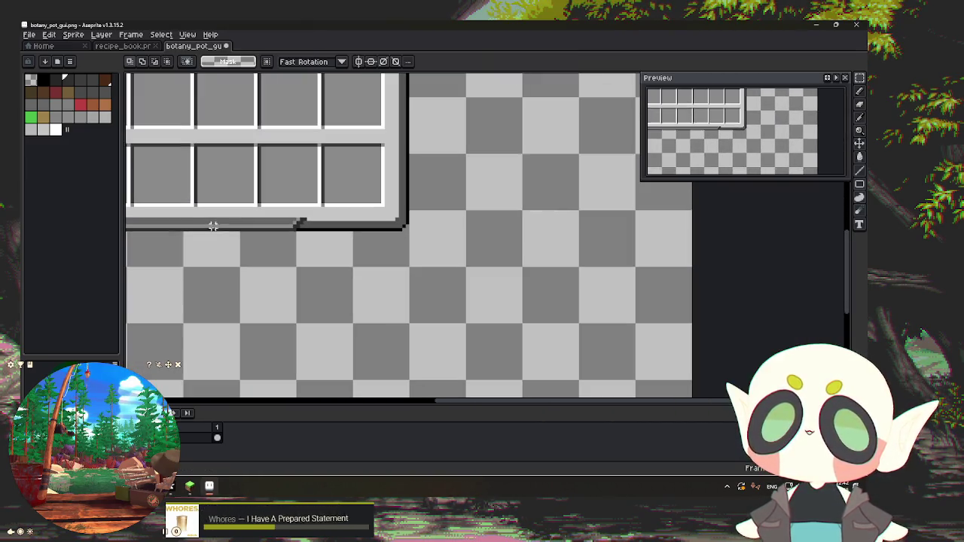
scroll(249, 261, "left", 3)
scroll(295, 263, "up", 1)
mouse_move(293, 264)
left_mouse_down()
mouse_move(456, 272)
mouse_move(475, 243)
mouse_move(521, 211)
mouse_move(656, 215)
left_mouse_up()
scroll(490, 268, "up", 1)
scroll(527, 268, "up", 1)
scroll(467, 275, "up", 1)
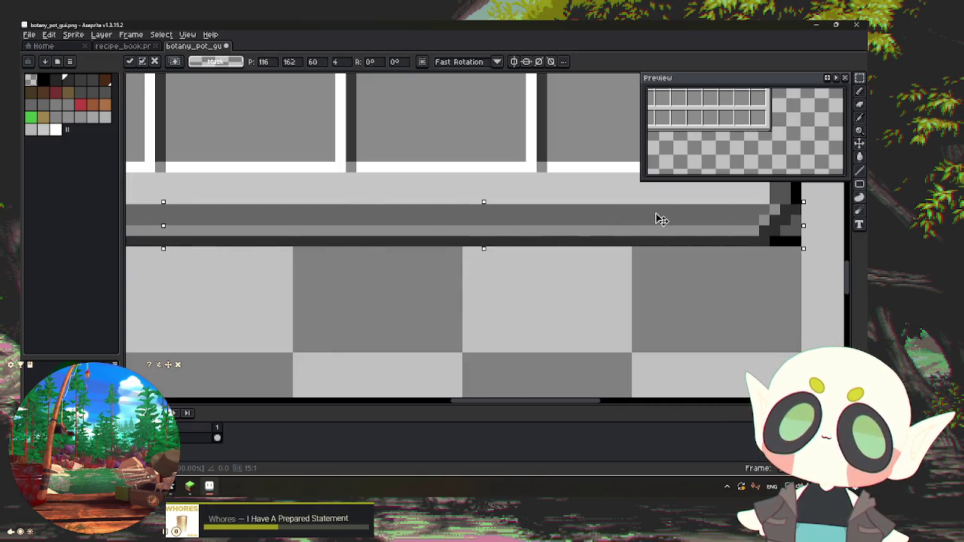
Step: Set the bottom border's right end piece in place and repaint its dark corner pixels light grey
left_click_drag(772, 309, 502, 332)
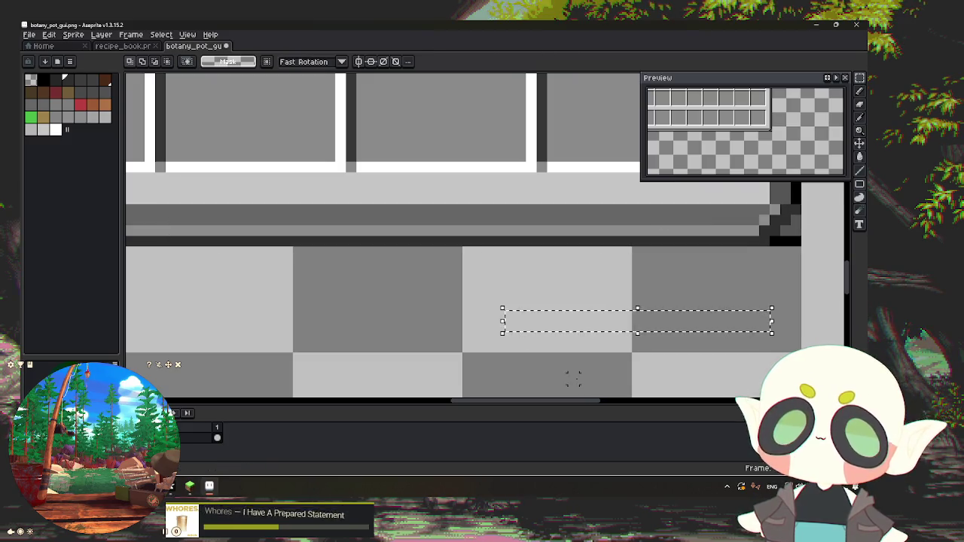
scroll(295, 312, "up", 3)
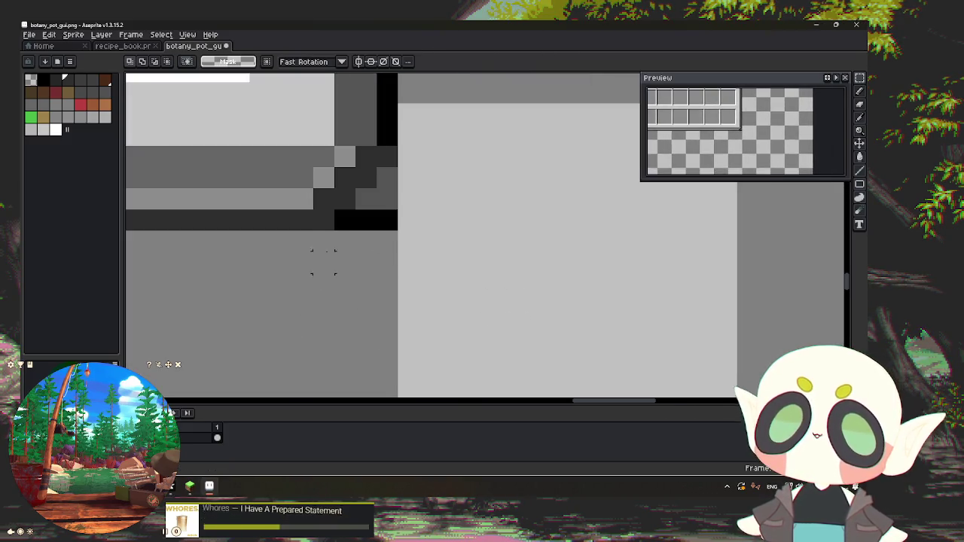
key("b")
left_click_drag(387, 219, 387, 199)
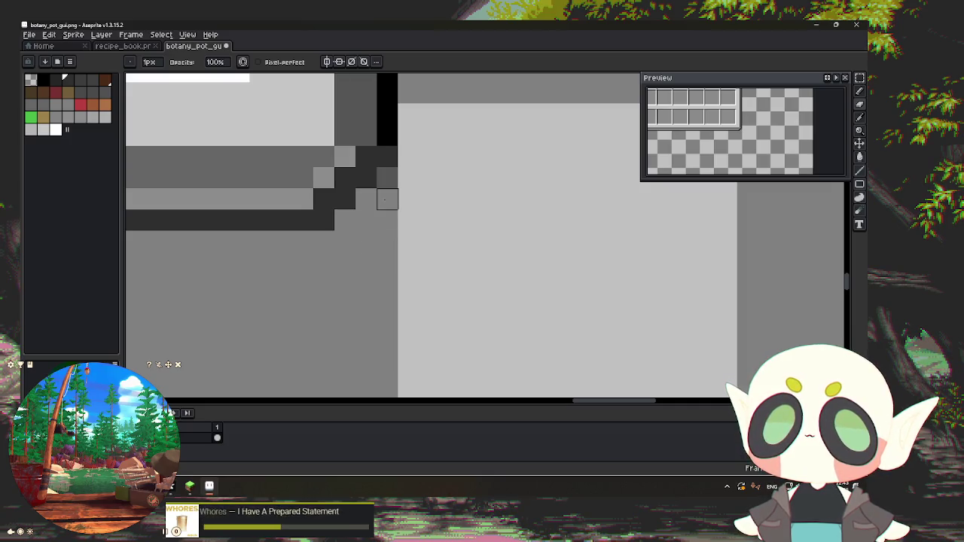
Step: Pan and zoom down to inspect the panel's finished bottom edge
scroll(387, 180, "down", 3)
scroll(377, 286, "down", 1)
scroll(347, 294, "up", 1)
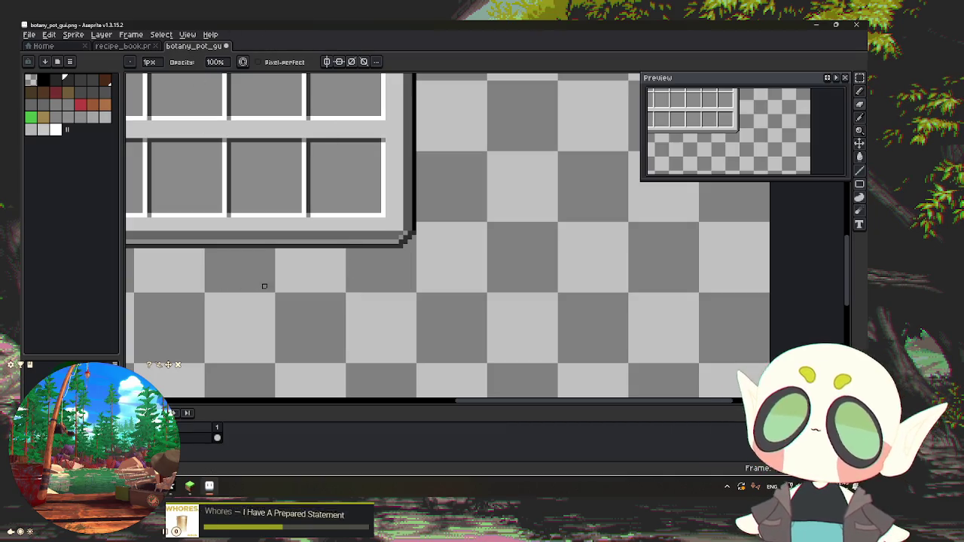
scroll(604, 308, "down", 1)
scroll(481, 299, "down", 1)
scroll(287, 302, "up", 1)
scroll(295, 269, "up", 1)
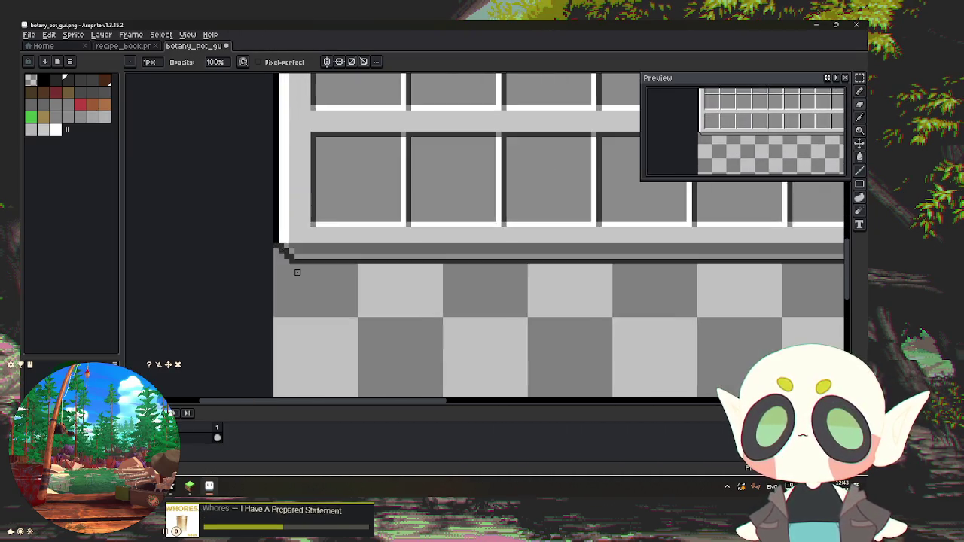
scroll(296, 271, "up", 1)
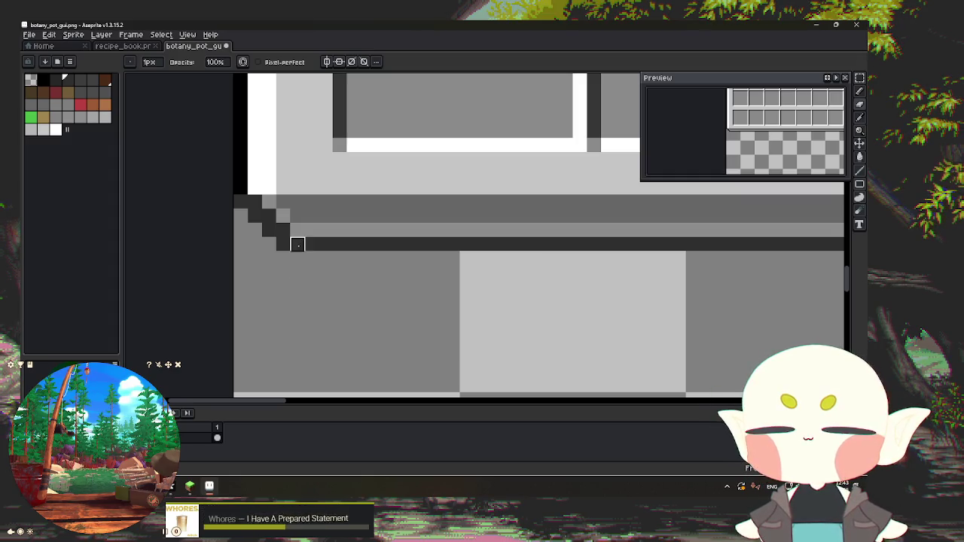
scroll(296, 188, "down", 3)
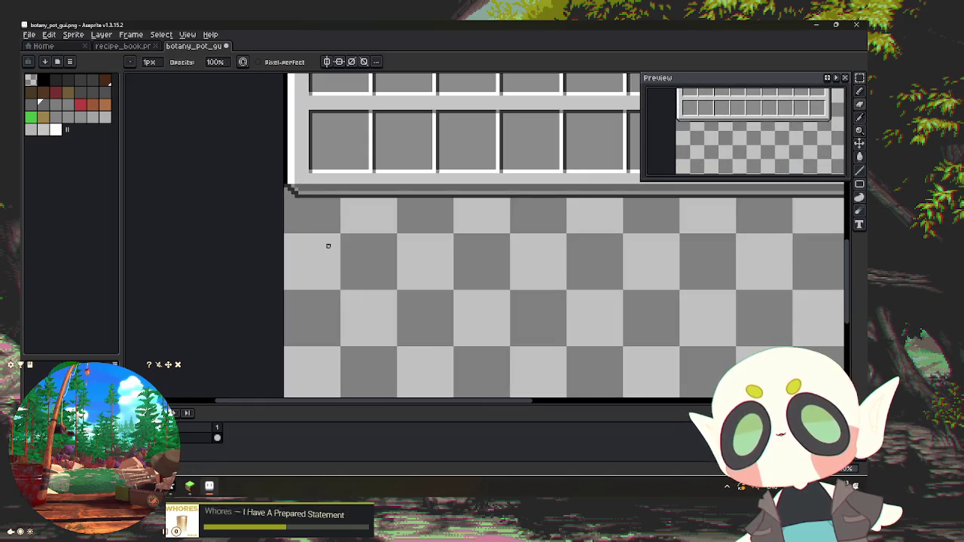
left_click_drag(327, 248, 327, 353)
scroll(309, 331, "down", 1)
scroll(293, 305, "up", 2)
Step: Eyedrop the frame's grey and pencil a stair-step of grey pixels at the top-left corner
scroll(293, 305, "up", 2)
scroll(276, 271, "down", 4)
scroll(266, 185, "up", 3)
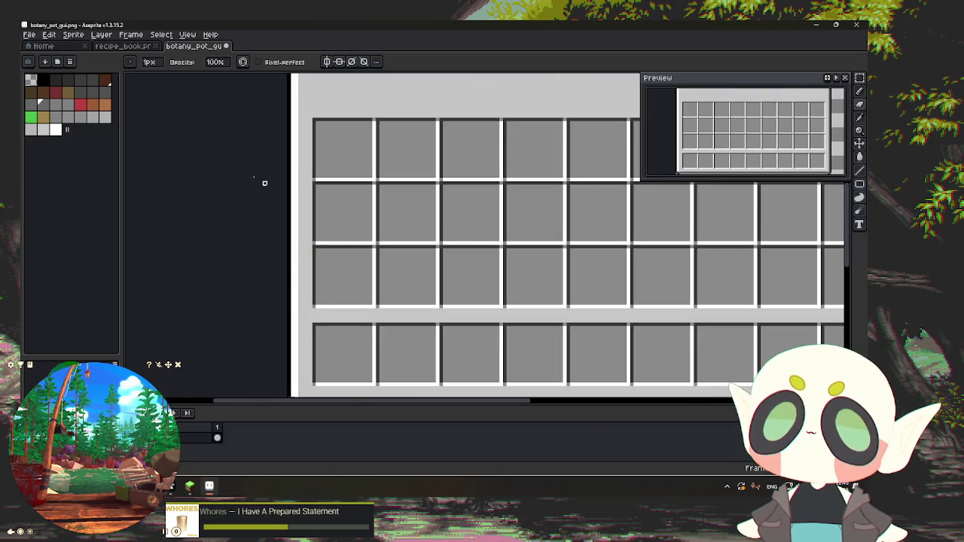
left_click_drag(267, 185, 242, 390)
scroll(263, 188, "up", 3)
scroll(267, 245, "up", 2)
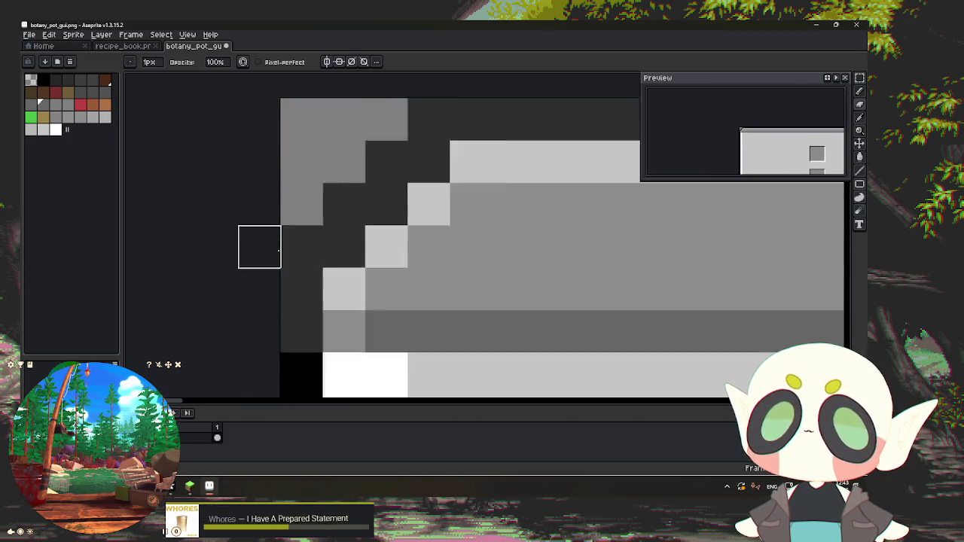
left_click(312, 301, "alt")
scroll(224, 312, "down", 4)
left_click_drag(224, 312, 233, 176)
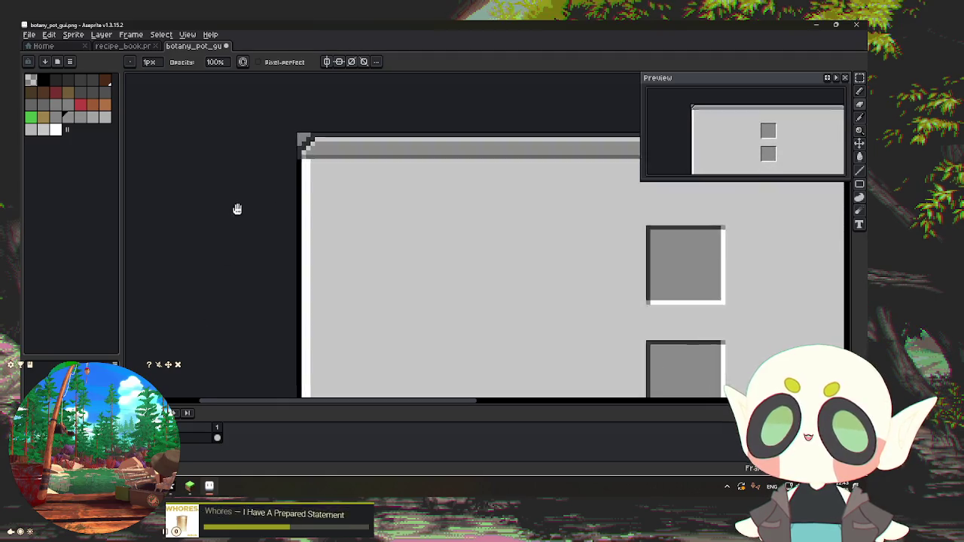
scroll(233, 176, "down", 1)
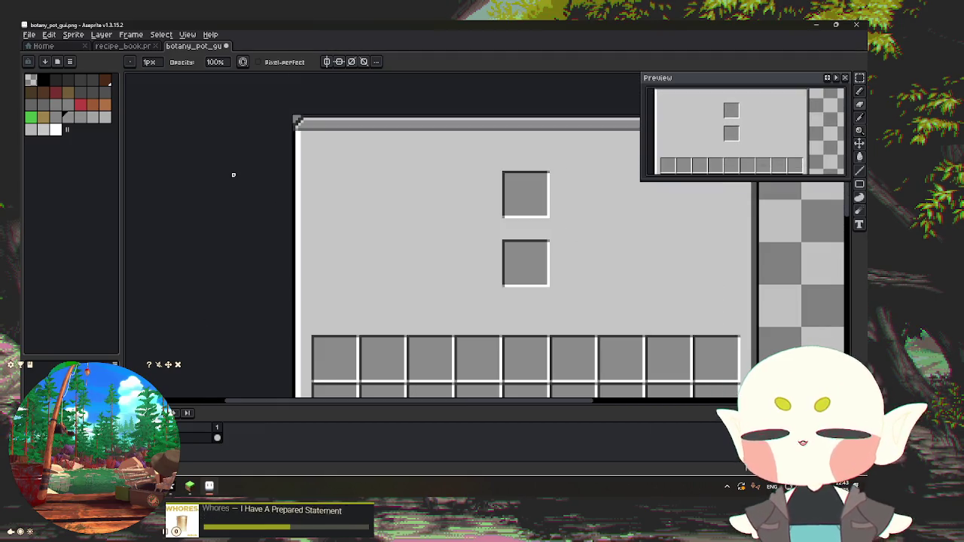
scroll(241, 192, "up", 2)
scroll(252, 211, "up", 1)
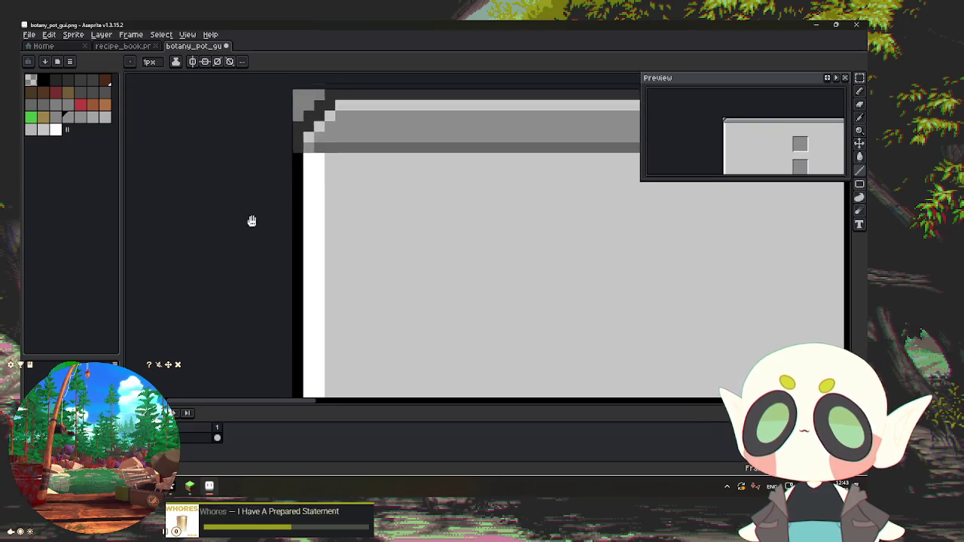
scroll(316, 196, "up", 2)
mouse_move(301, 223)
left_mouse_down()
mouse_move(328, 309)
mouse_move(326, 106)
mouse_move(324, 238)
left_mouse_up()
Step: Zoom in and out to check the newly rounded top-left corner
scroll(286, 75, "down", 3)
scroll(326, 91, "up", 1)
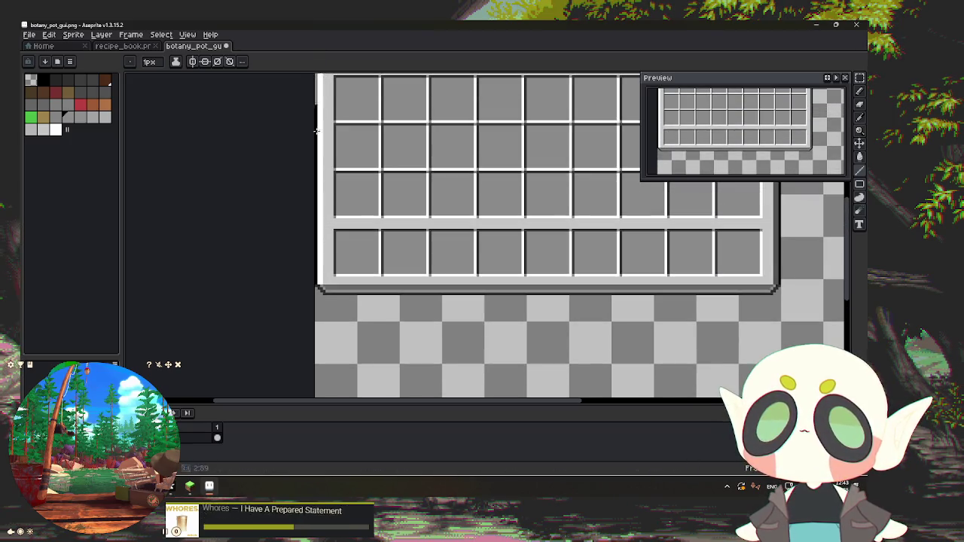
scroll(322, 304, "up", 1)
scroll(323, 304, "up", 2)
scroll(322, 304, "up", 1)
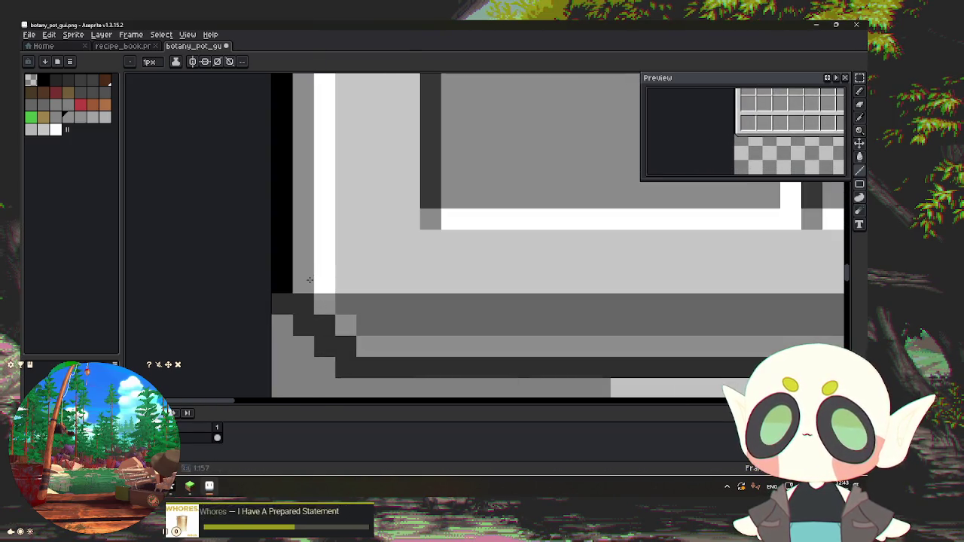
scroll(310, 279, "down", 3)
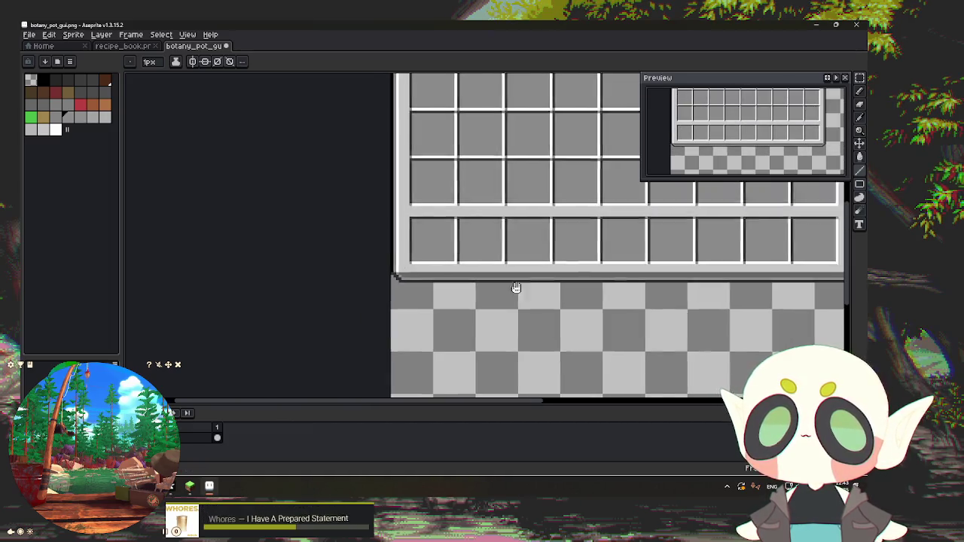
scroll(487, 314, "up", 1)
scroll(447, 302, "up", 2)
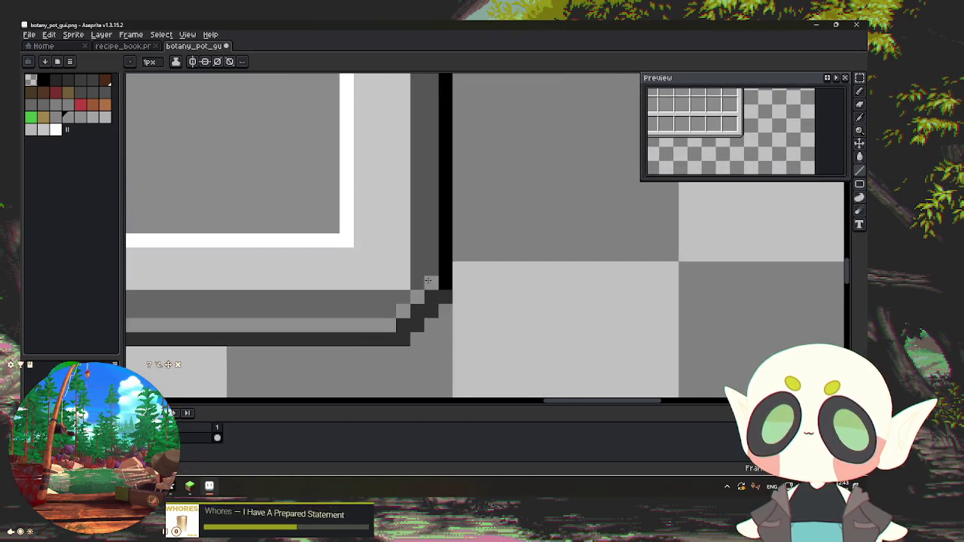
scroll(428, 281, "down", 2)
scroll(441, 73, "up", 3)
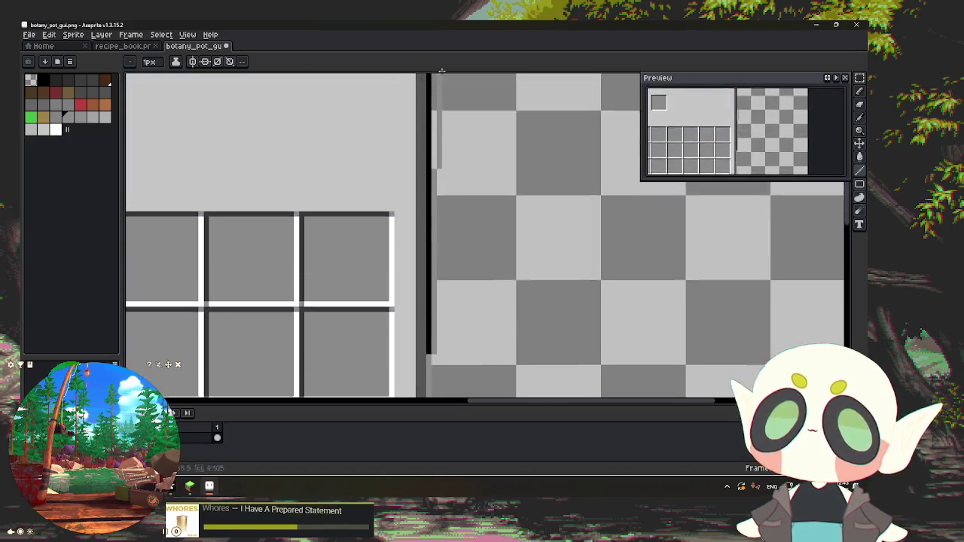
scroll(441, 73, "up", 2)
scroll(418, 204, "up", 2)
scroll(407, 294, "up", 2)
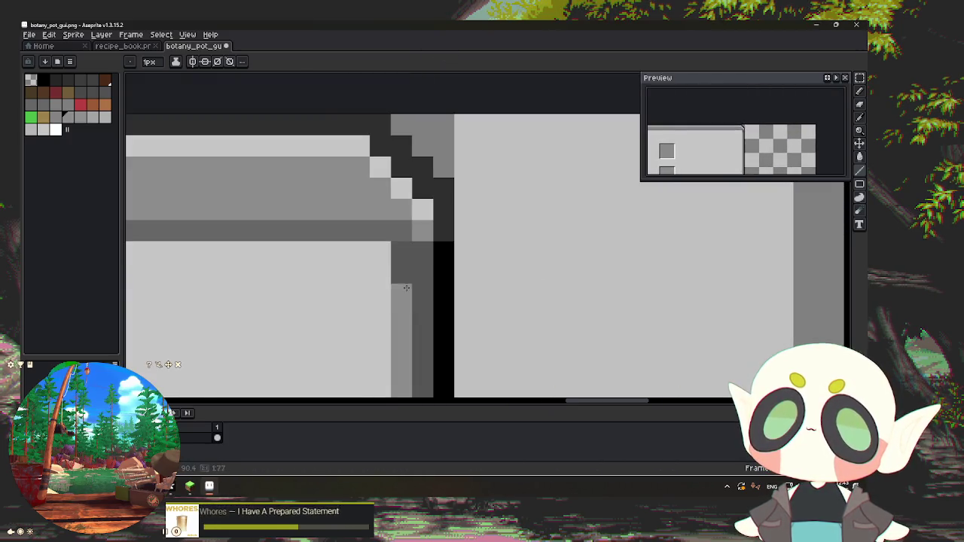
scroll(454, 320, "down", 3)
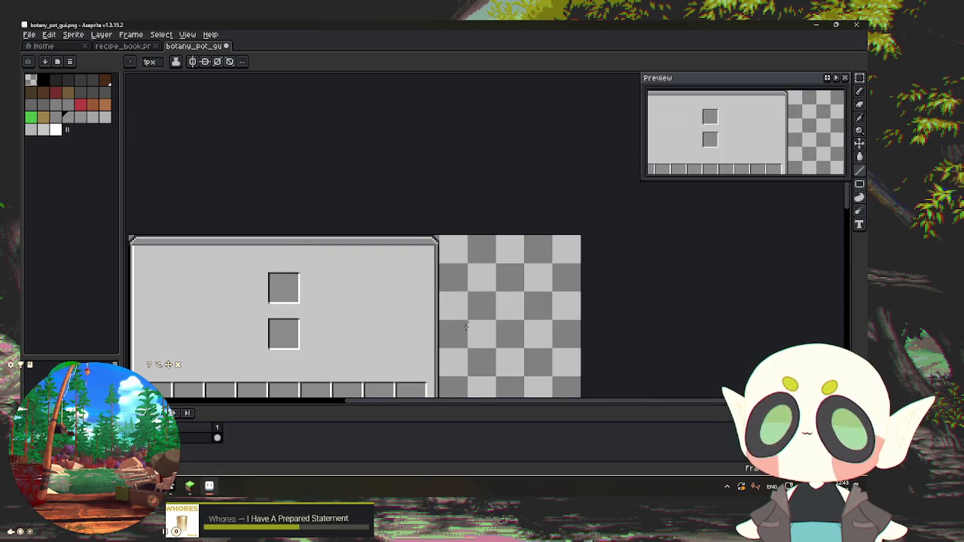
scroll(466, 325, "down", 2)
scroll(457, 339, "up", 2)
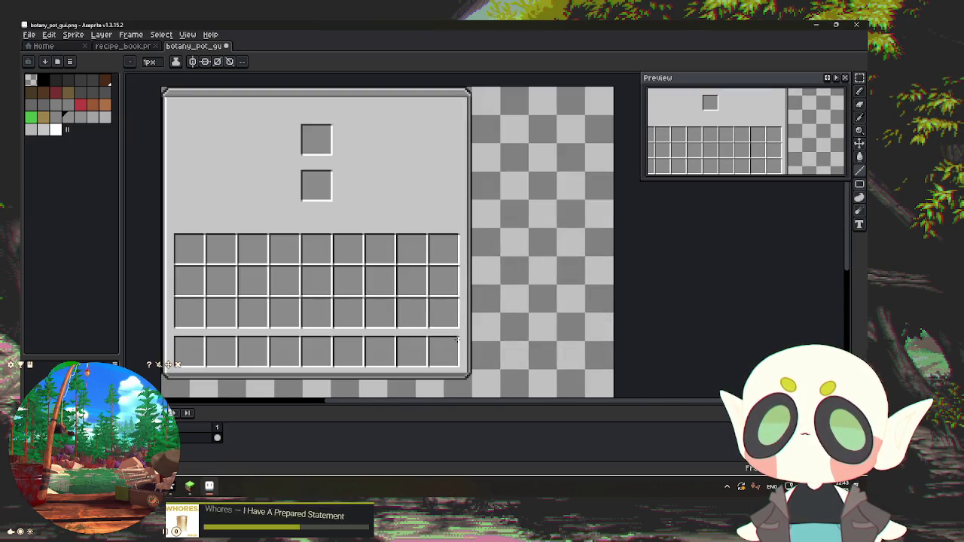
left_click(121, 45)
Step: Centre the recipe book sprite and select its dark rounded slot tile
scroll(244, 130, "down", 2)
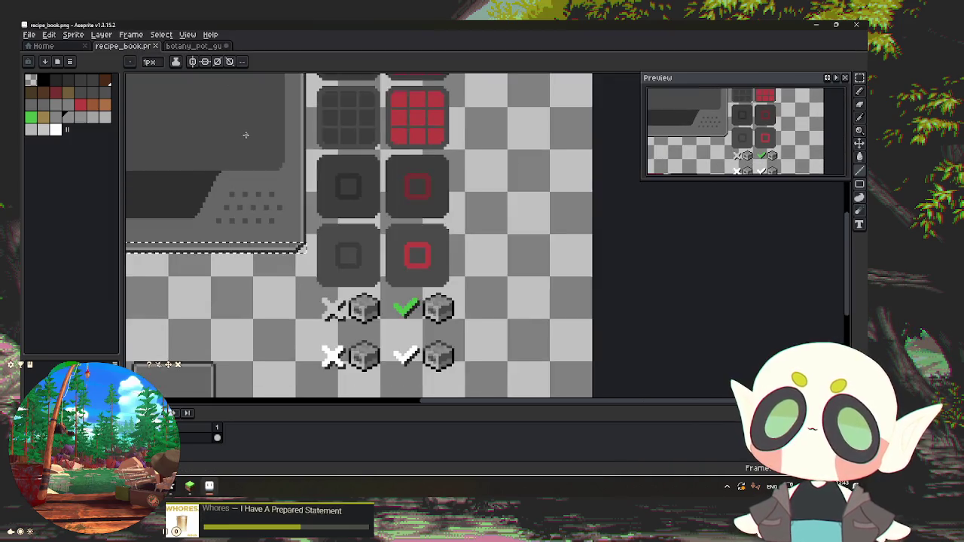
scroll(249, 150, "down", 1)
mouse_move(214, 226)
left_mouse_down()
mouse_move(458, 384)
mouse_move(413, 366)
left_mouse_up()
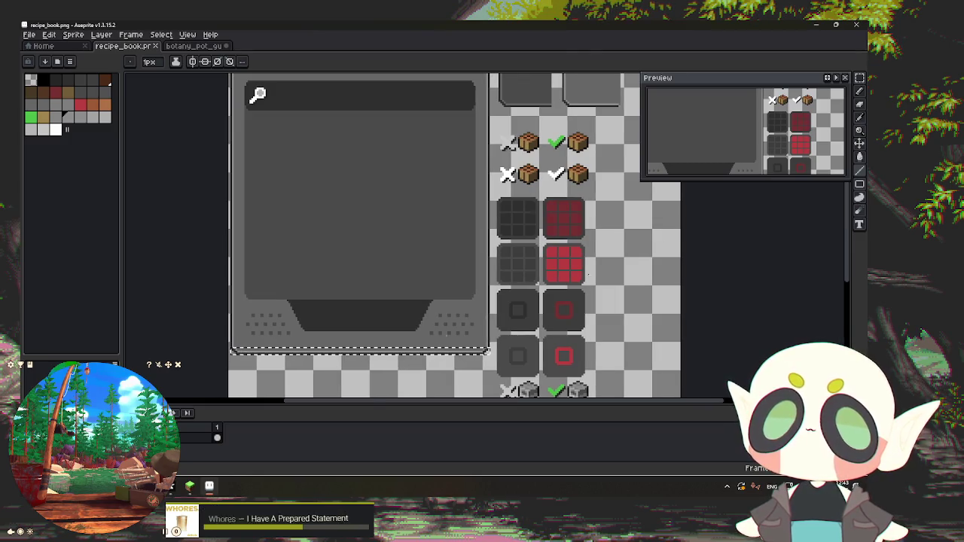
scroll(536, 294, "up", 1)
scroll(544, 247, "down", 2)
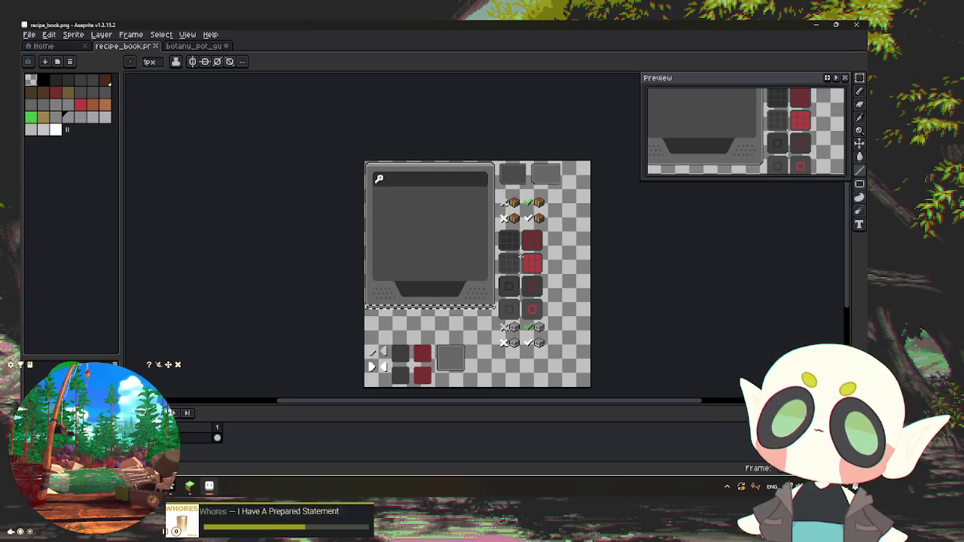
scroll(407, 361, "up", 2)
scroll(392, 354, "up", 3)
scroll(377, 347, "up", 2)
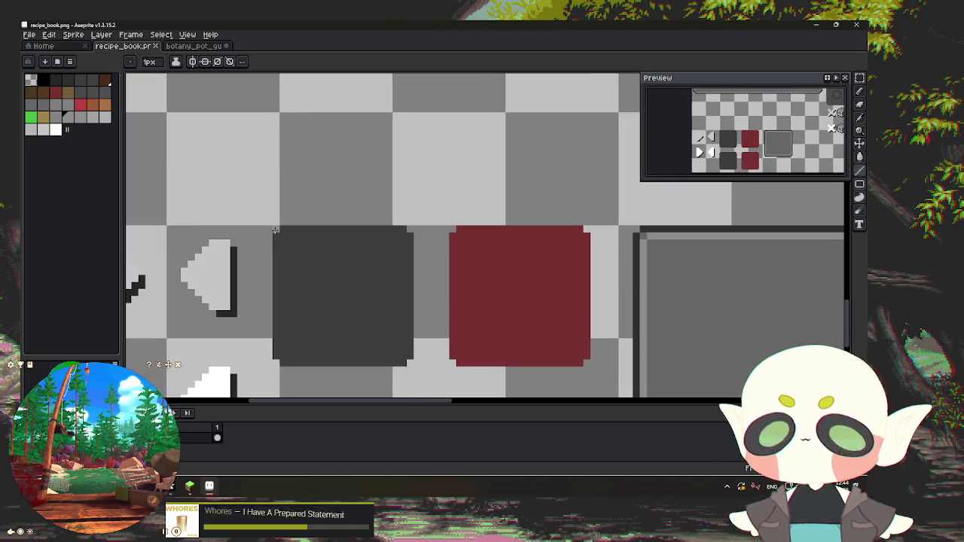
key("v")
left_click_drag(277, 232, 413, 367)
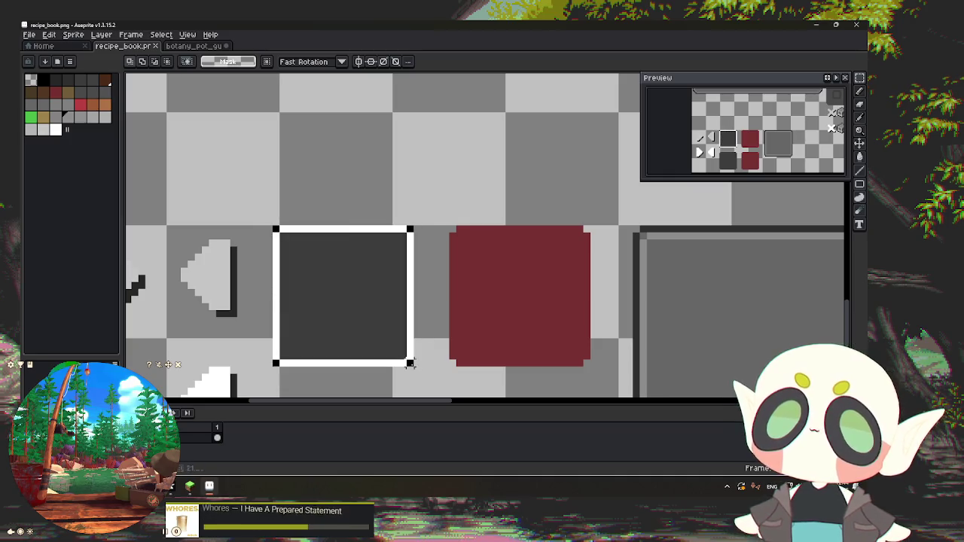
Step: Undo the stray white outline and copy the dark slot tile
key("ctrl+d")
key("u")
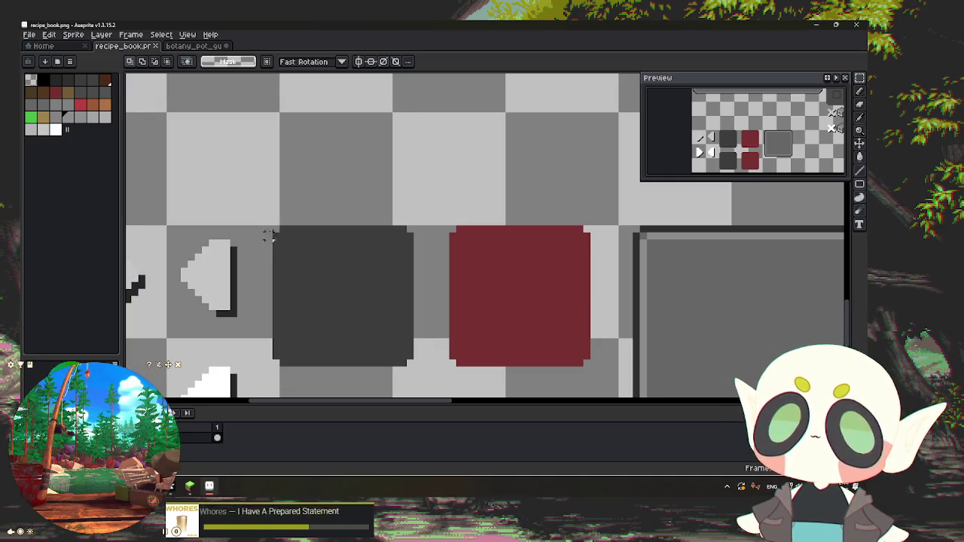
mouse_move(276, 227)
left_mouse_down()
mouse_move(409, 328)
mouse_move(410, 364)
mouse_move(271, 225)
left_mouse_up()
key("ctrl+z")
key("ctrl+z")
key("ctrl+d")
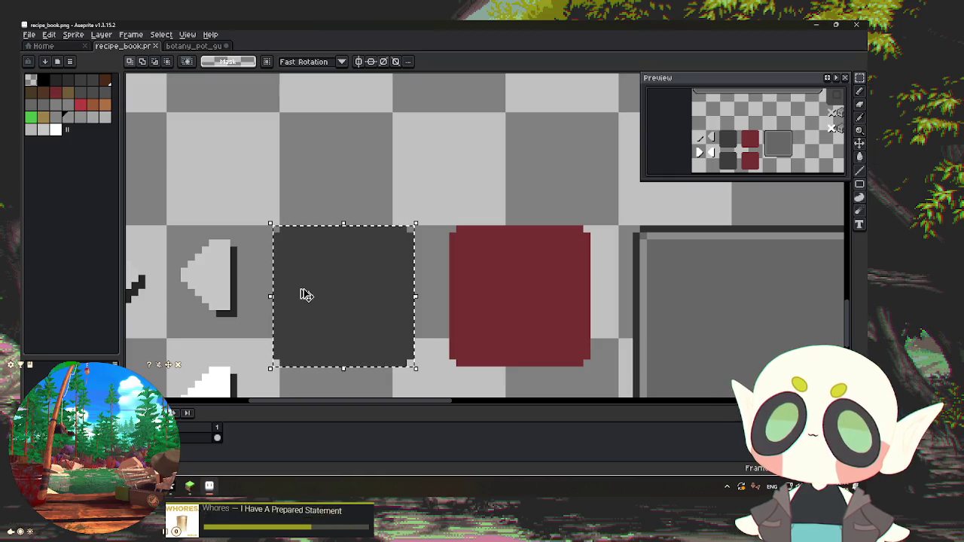
key("ctrl+Tab")
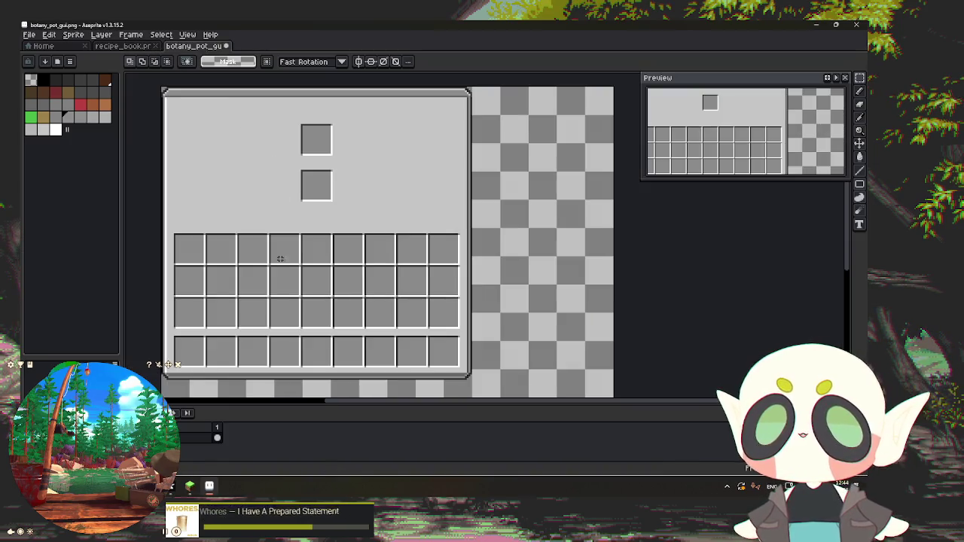
Step: Paste the dark tile onto the first grid cell, shrink it to 18x19 and commit
scroll(159, 257, "up", 2)
key("ctrl+v")
mouse_move(377, 247)
left_mouse_down()
mouse_move(265, 262)
mouse_move(242, 233)
left_mouse_up()
scroll(265, 262, "up", 1)
scroll(265, 262, "down", 1)
left_click_drag(306, 296, 288, 276)
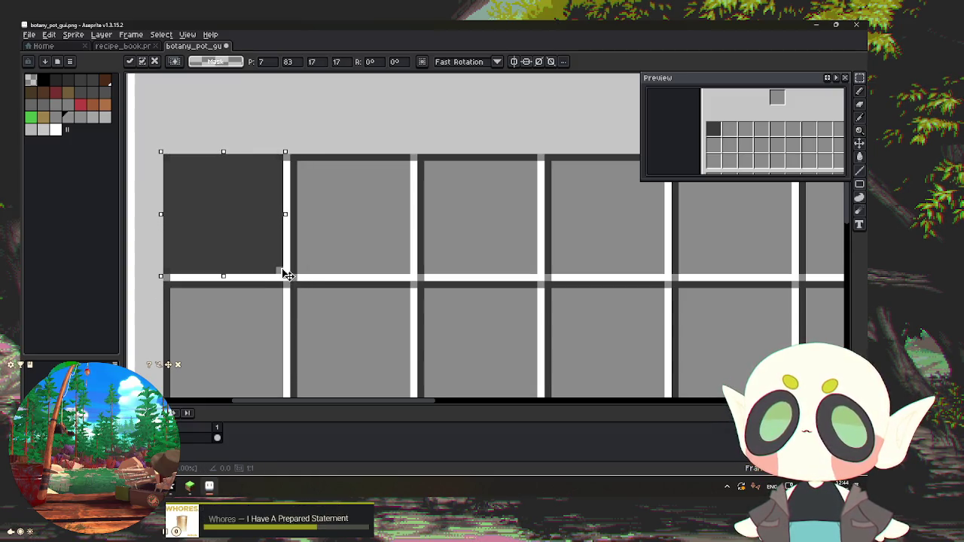
scroll(287, 275, "down", 3)
scroll(214, 235, "down", 3)
scroll(215, 233, "up", 4)
key("ctrl+d")
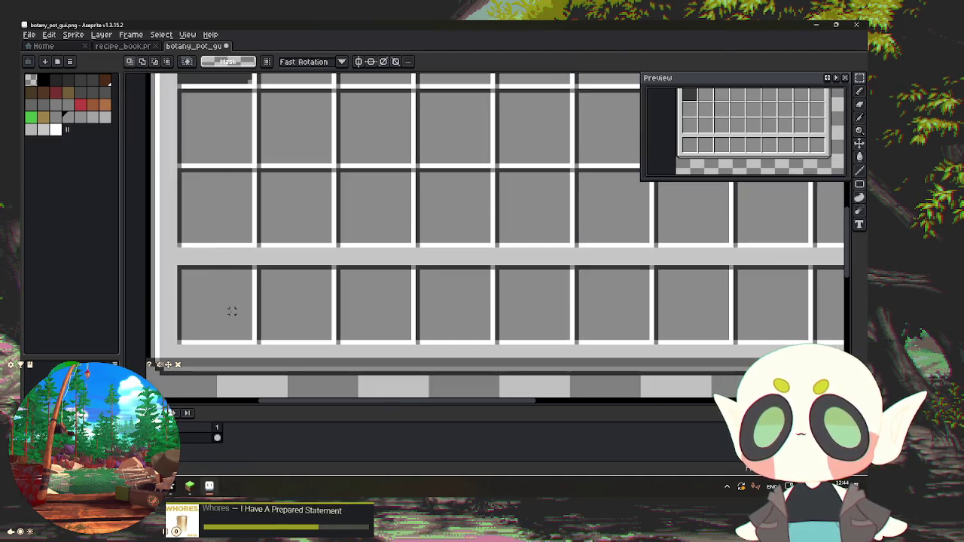
Step: Pan to view the top-left inventory slots around the new dark tile
scroll(218, 354, "down", 1)
scroll(194, 314, "down", 1)
scroll(195, 313, "up", 1)
scroll(194, 279, "up", 2)
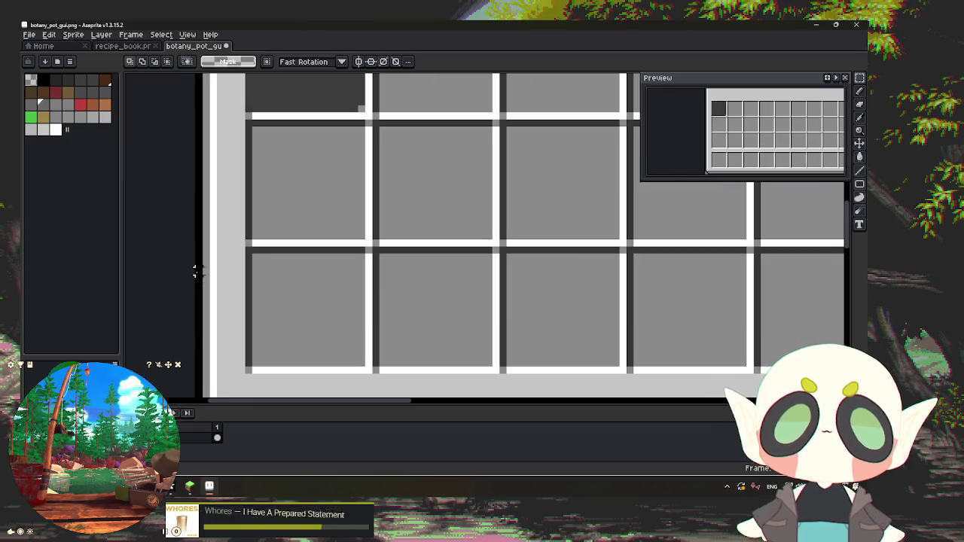
left_click_drag(227, 235, 244, 393)
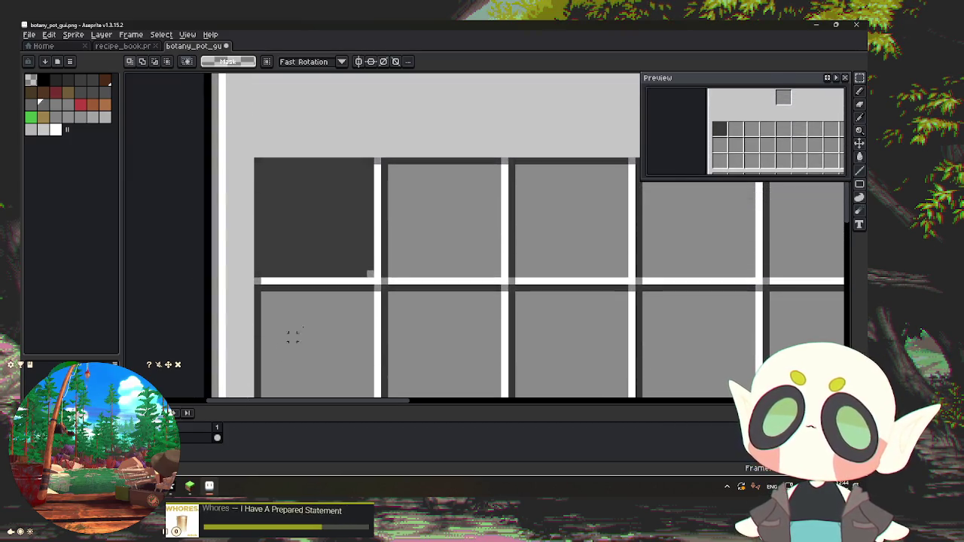
scroll(307, 330, "up", 2)
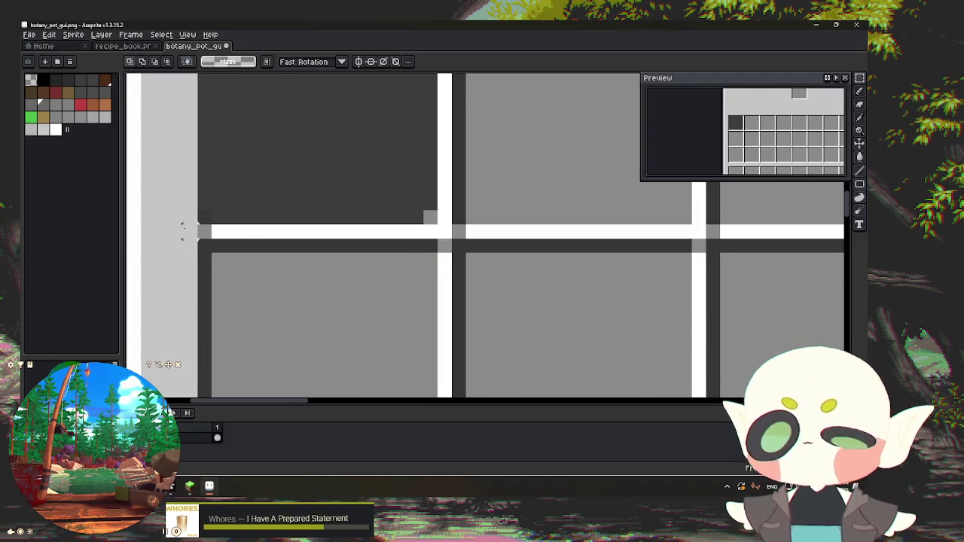
key("b")
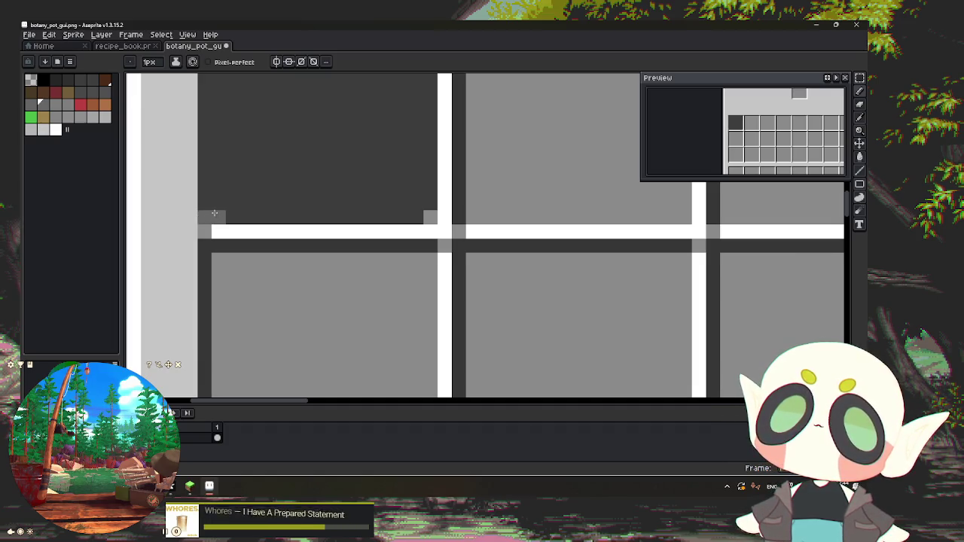
Step: Round the dark slot's lower-left corner in grey and darken the top of the white divider
left_click(205, 204)
left_click(444, 204)
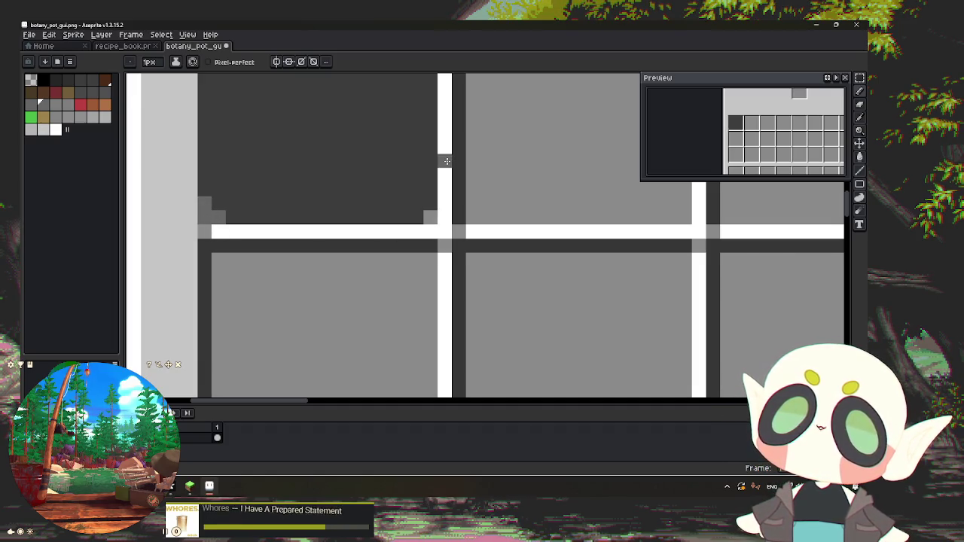
key("v")
key("ctrl+z")
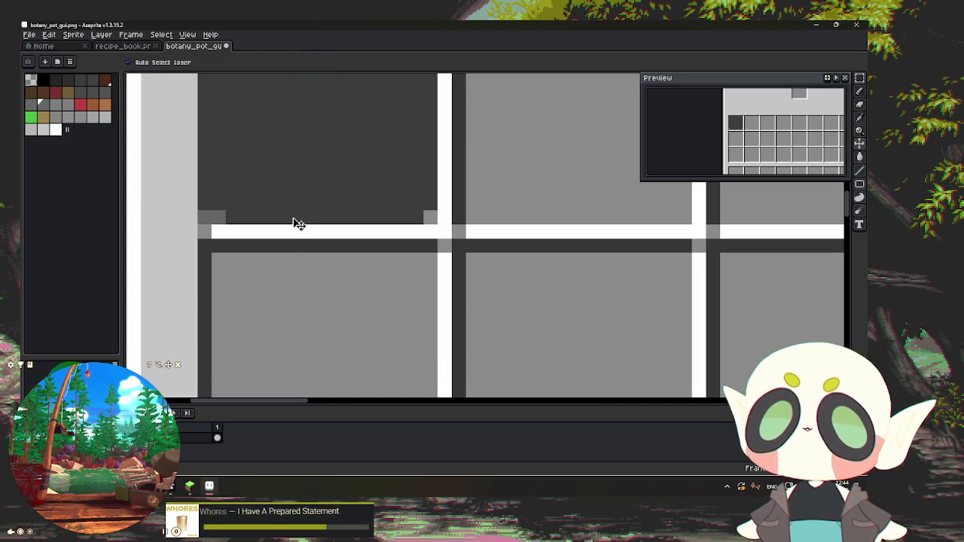
key("b")
left_click(260, 231)
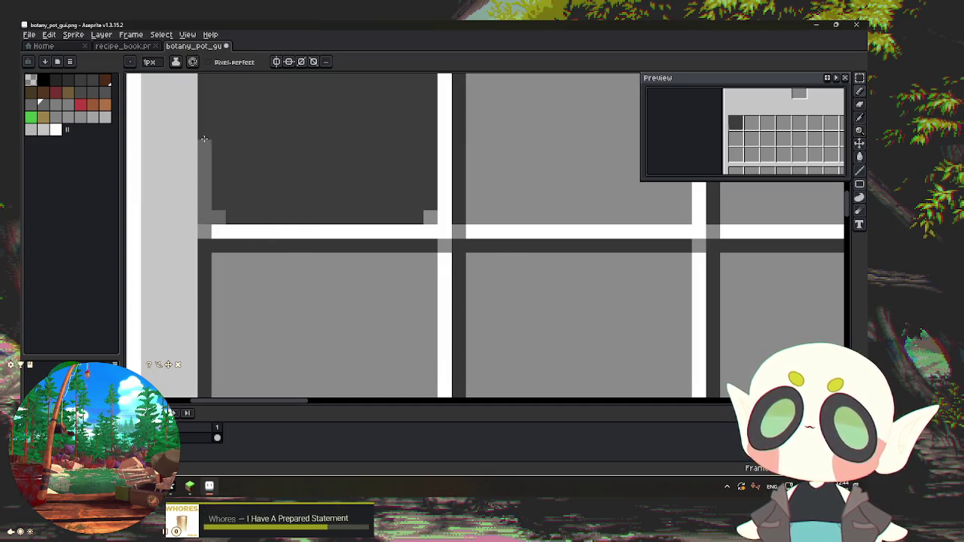
left_click_drag(194, 151, 196, 346)
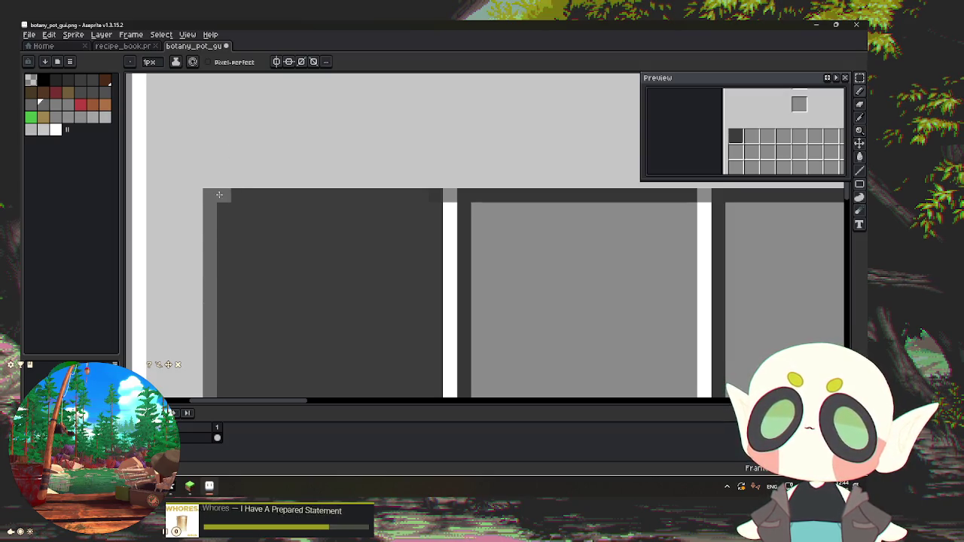
left_click(449, 195)
left_click_drag(449, 196, 460, 197)
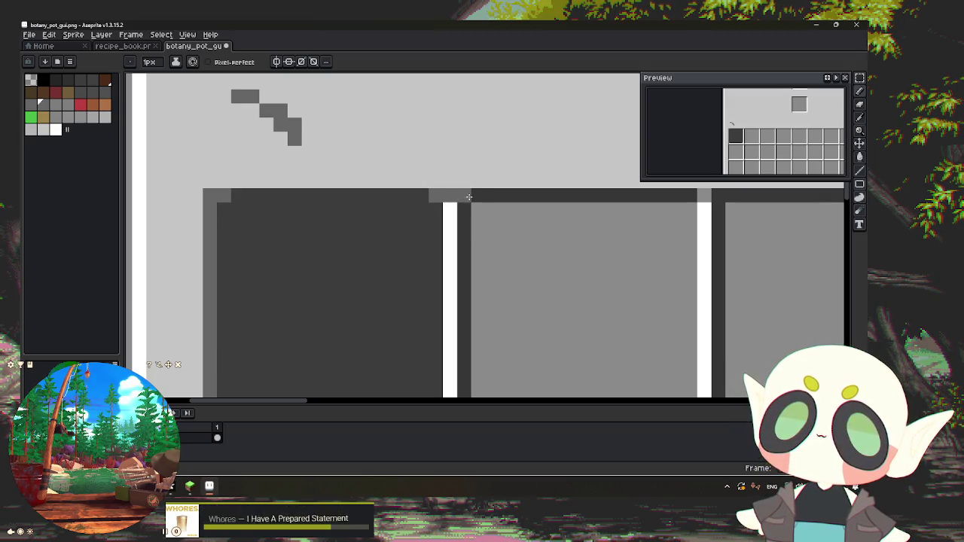
Step: Paint the slot's white bottom and side edges dark grey and draw a grey top border
scroll(458, 211, "down", 3)
mouse_move(437, 241)
left_mouse_down()
mouse_move(327, 269)
mouse_move(316, 282)
left_mouse_up()
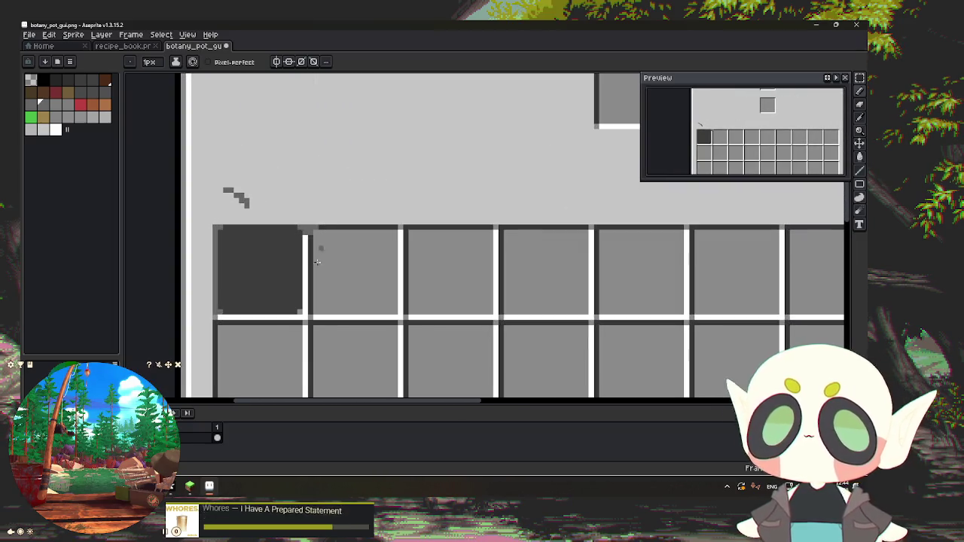
scroll(188, 332, "up", 1)
scroll(179, 335, "up", 1)
scroll(178, 337, "up", 1)
left_click_drag(188, 335, 361, 333)
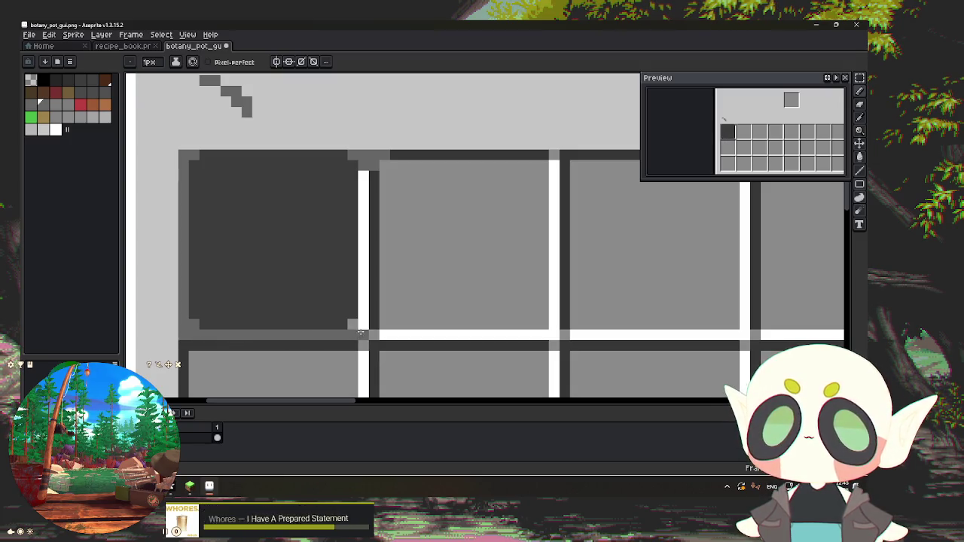
left_click_drag(361, 326, 363, 298)
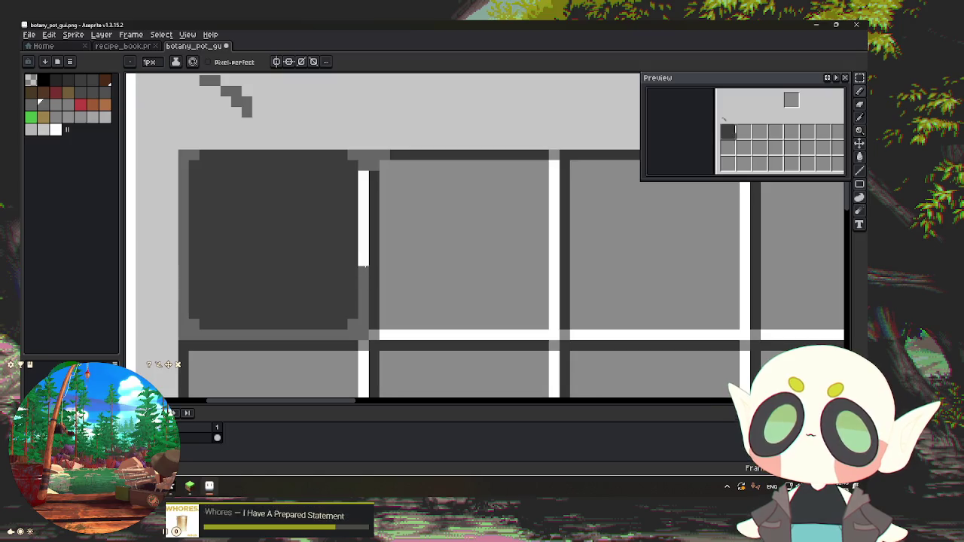
left_click_drag(364, 264, 363, 234)
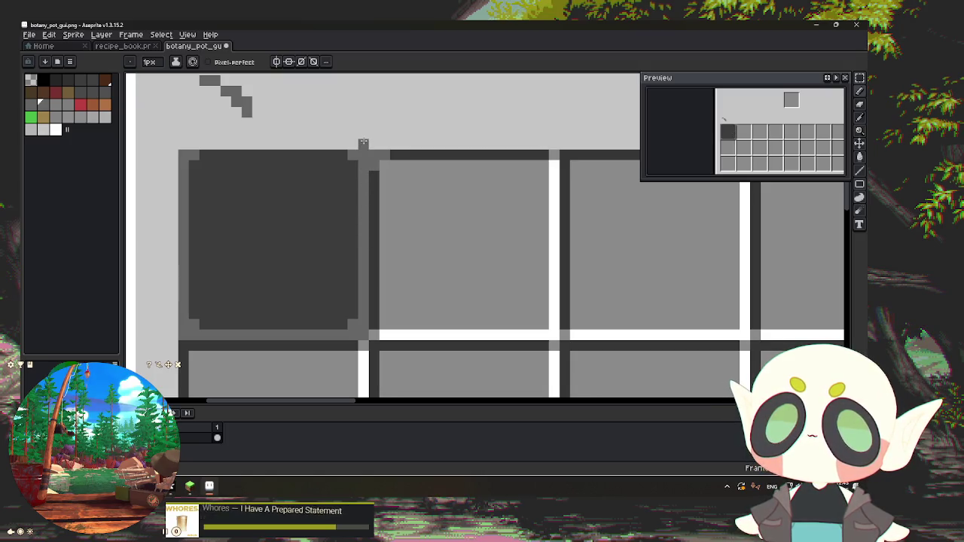
left_click_drag(350, 146, 257, 144)
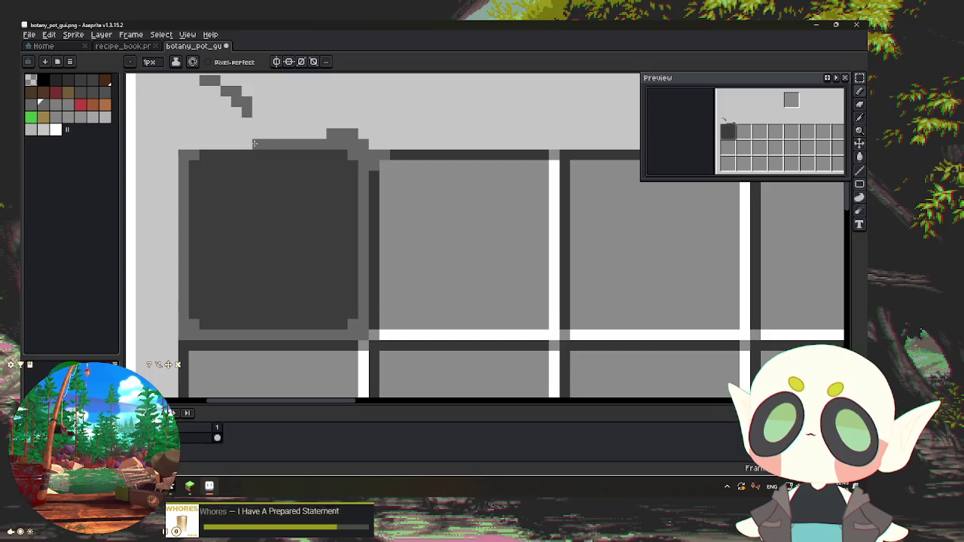
left_click(184, 144)
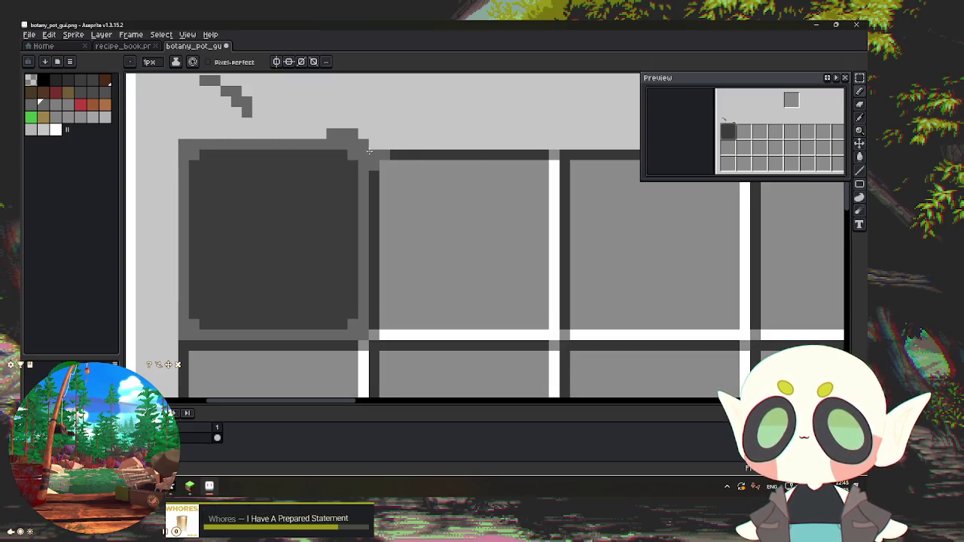
Step: Paint the slot's top dark row grey, then marquee-select the restyled slot
scroll(346, 164, "down", 1)
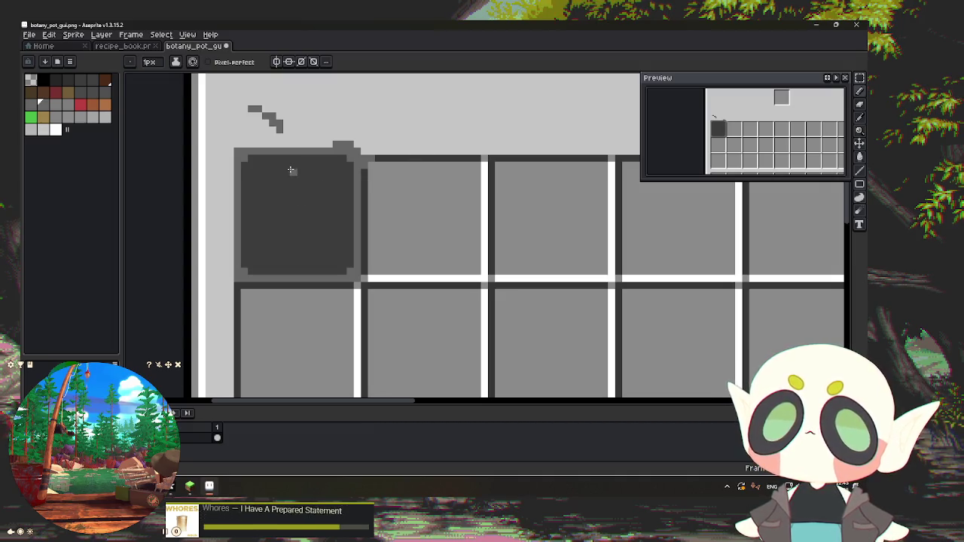
scroll(292, 171, "up", 2)
left_click_drag(238, 155, 310, 152)
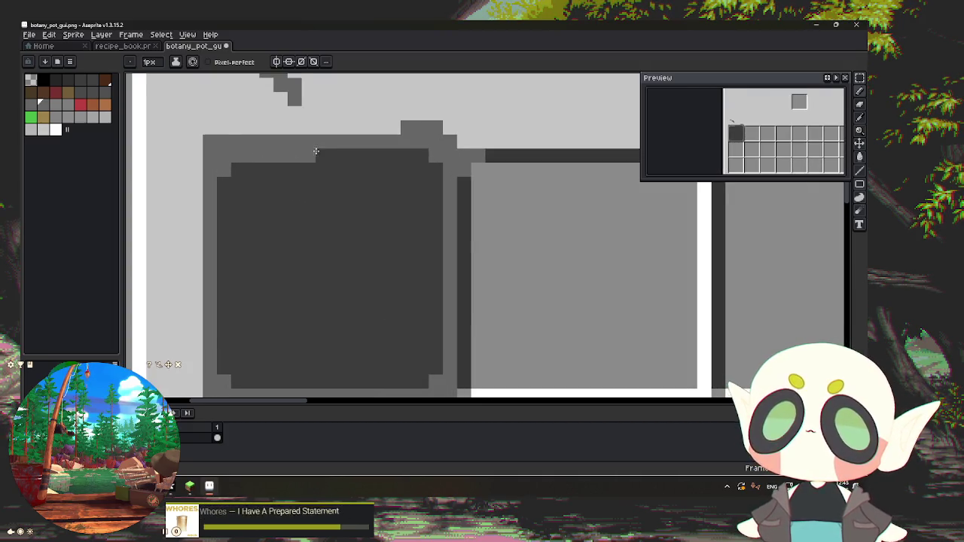
scroll(435, 166, "down", 3)
scroll(396, 249, "up", 1)
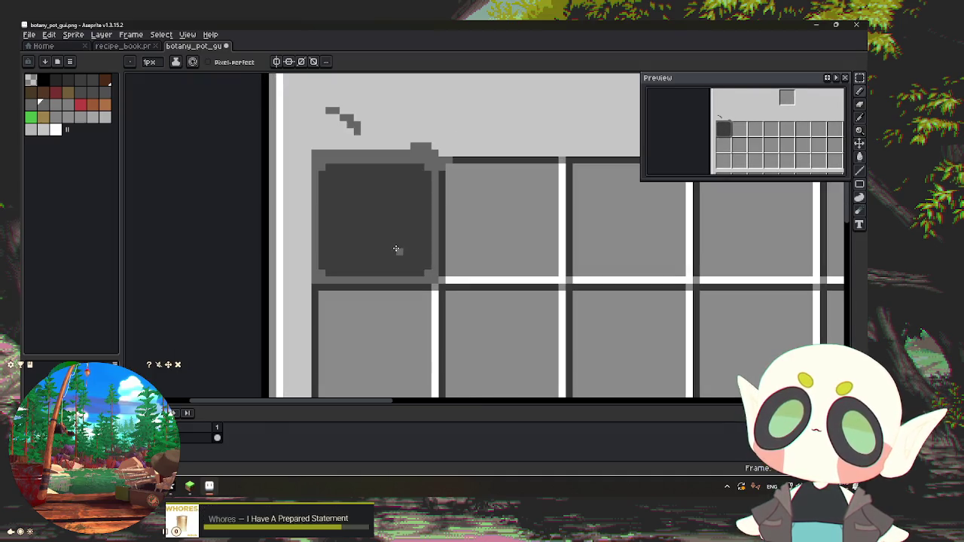
scroll(394, 246, "up", 2)
scroll(394, 246, "down", 2)
scroll(393, 245, "down", 1)
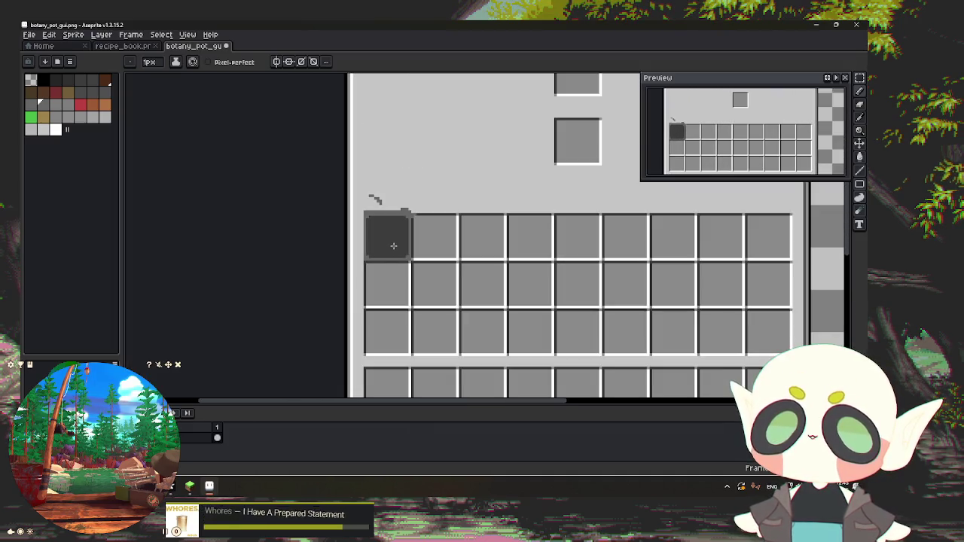
scroll(439, 184, "up", 2)
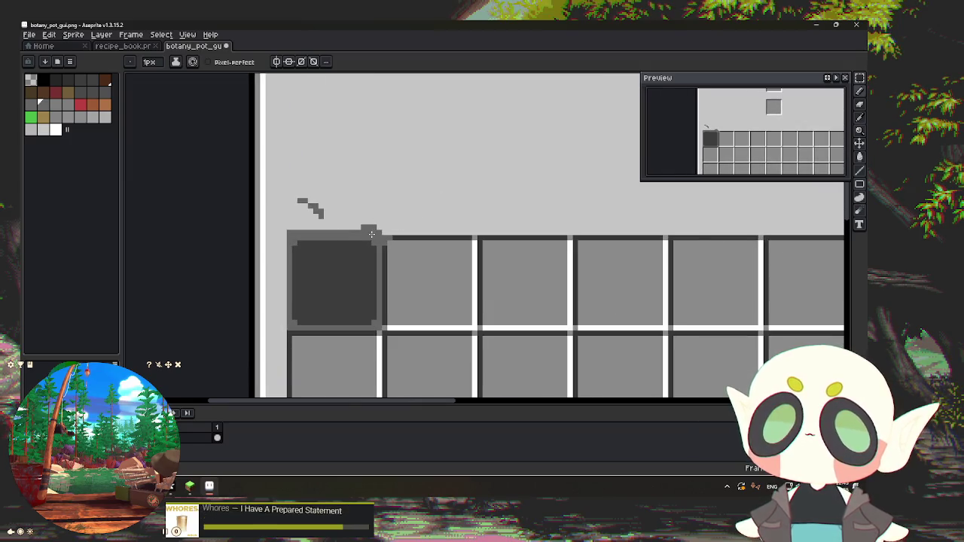
scroll(371, 234, "down", 4)
scroll(374, 209, "up", 3)
scroll(342, 278, "up", 2)
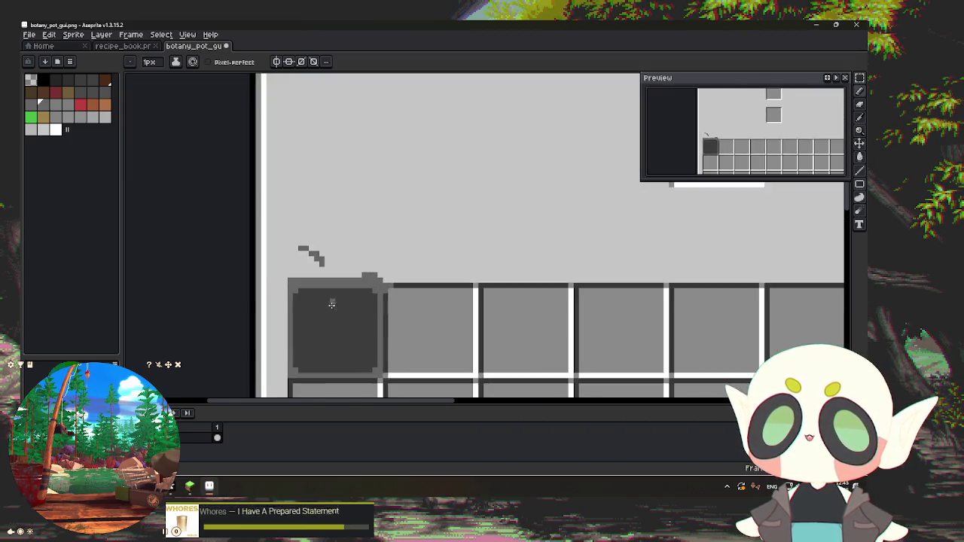
scroll(327, 320, "up", 2)
mouse_move(311, 286)
left_mouse_down()
mouse_move(295, 194)
mouse_move(291, 204)
left_mouse_up()
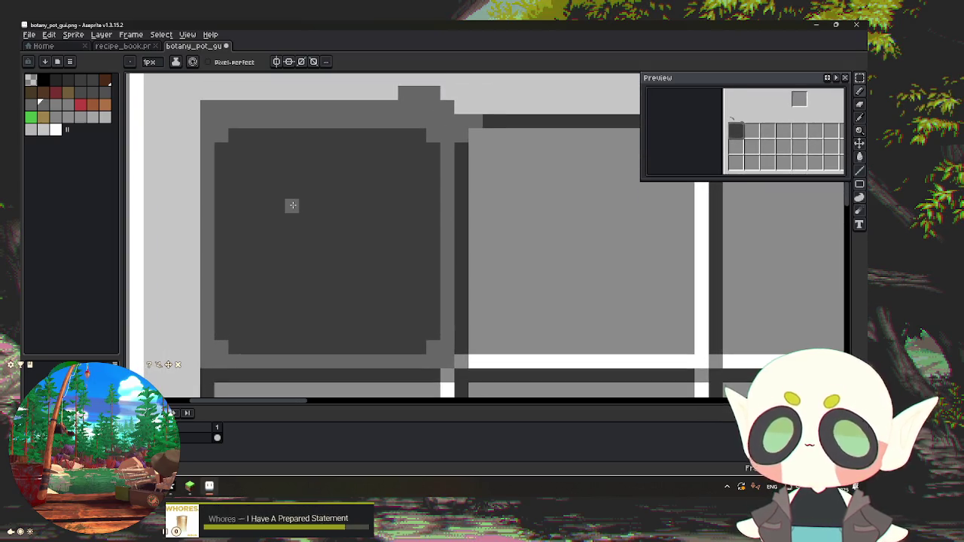
key("m")
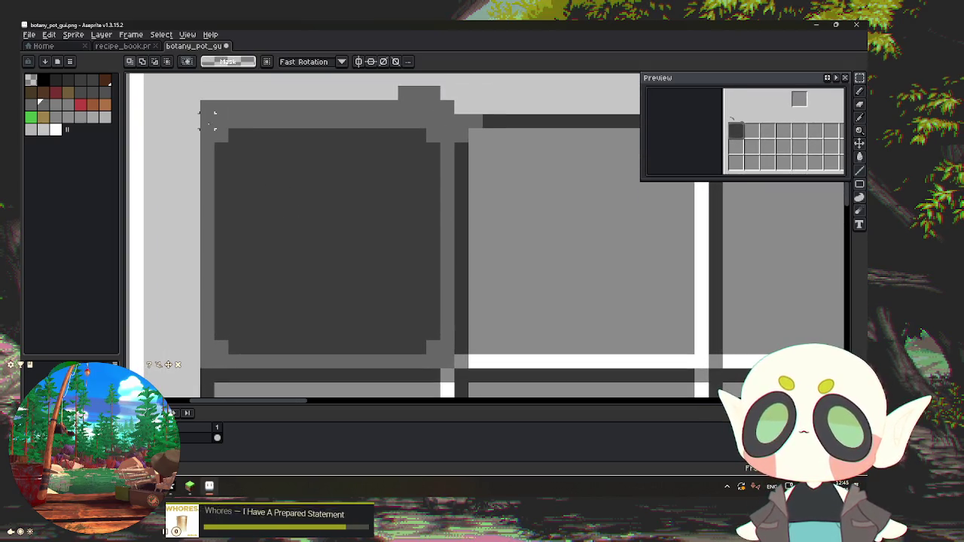
left_click_drag(202, 107, 456, 370)
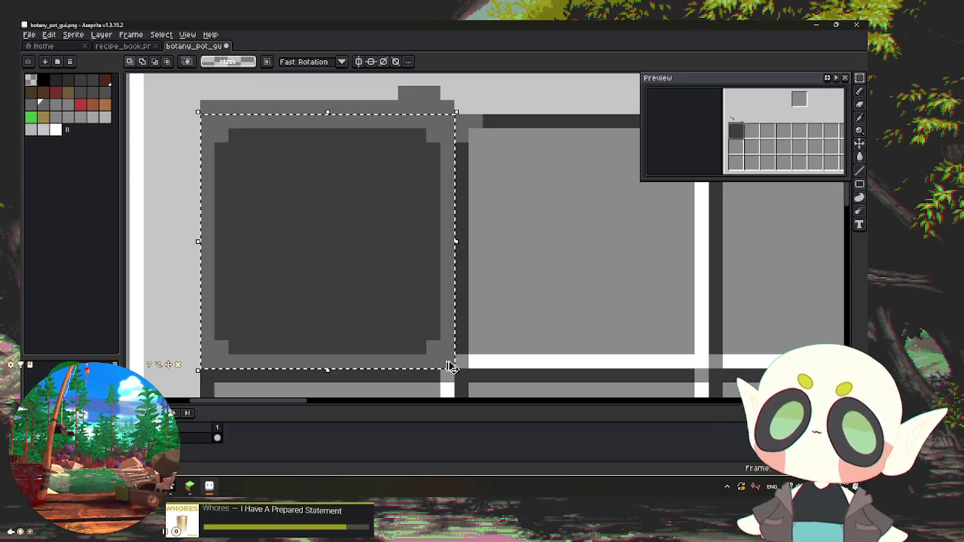
Step: Copy the dark slot onto the next slots of the top row, redoing one misplaced copy
scroll(426, 314, "down", 3)
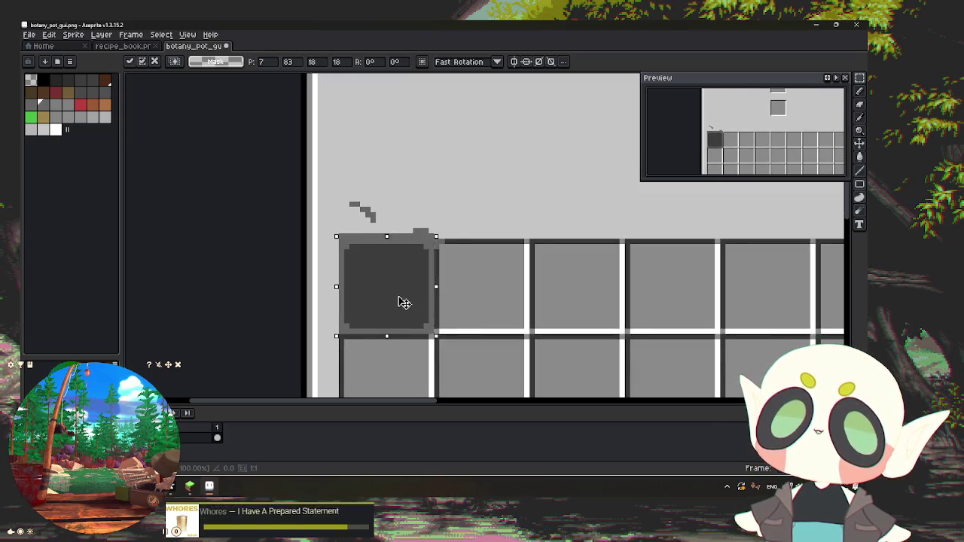
left_click_drag(399, 302, 497, 300)
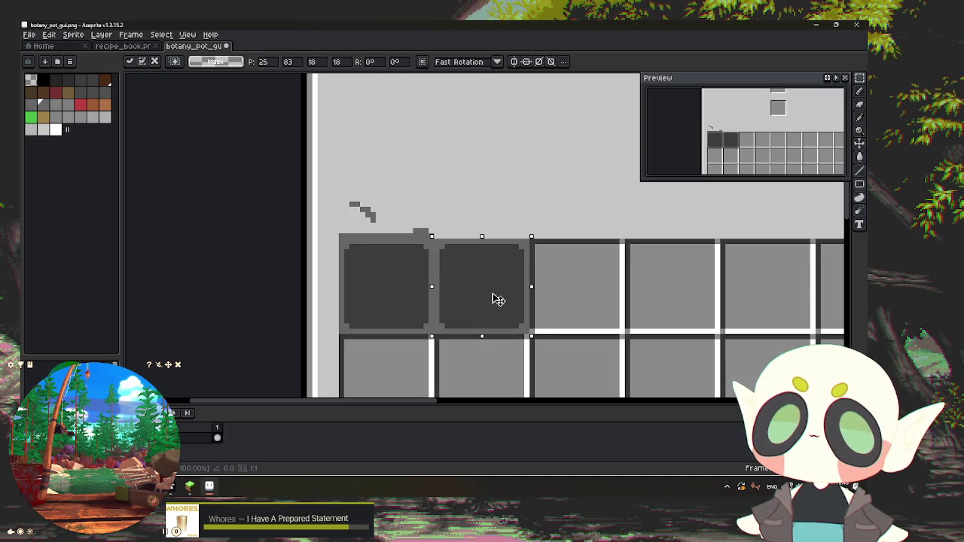
left_click_drag(497, 299, 497, 300)
key("ctrl+z")
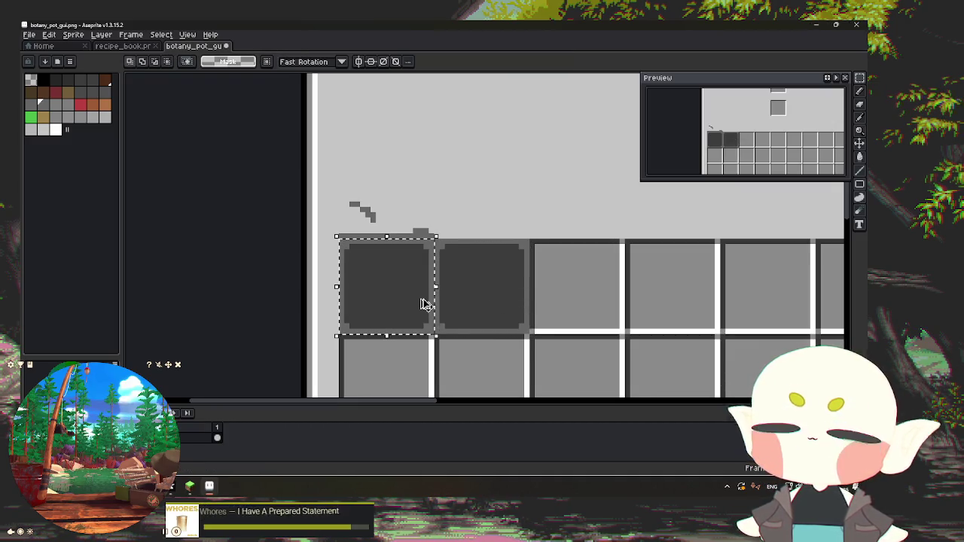
mouse_move(424, 304)
left_mouse_down()
mouse_move(606, 296)
mouse_move(578, 302)
left_mouse_up()
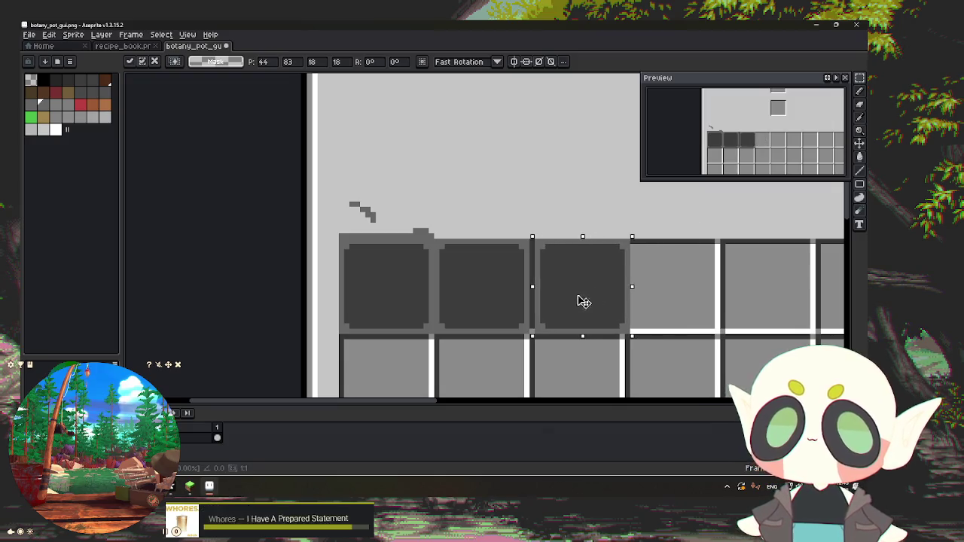
left_click_drag(558, 224, 279, 202)
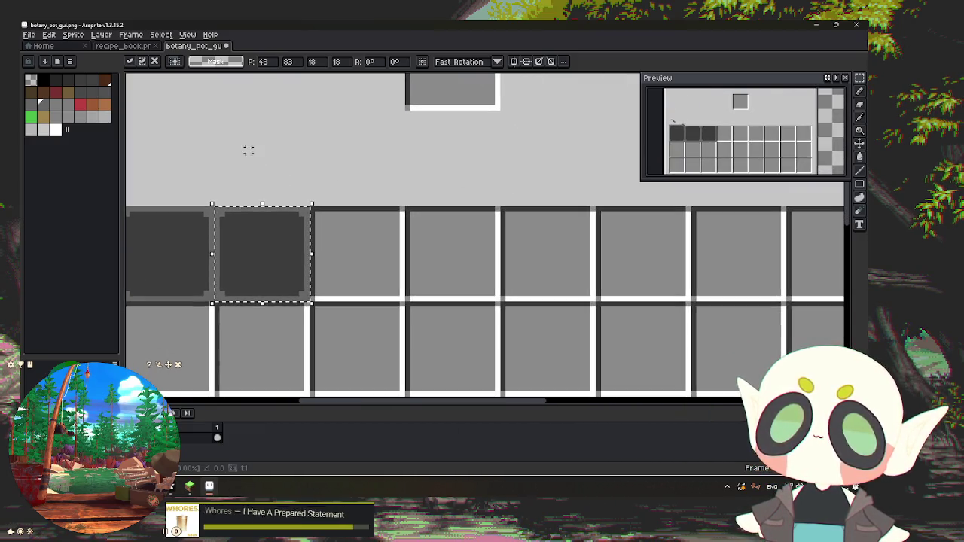
left_click_drag(506, 280, 383, 267)
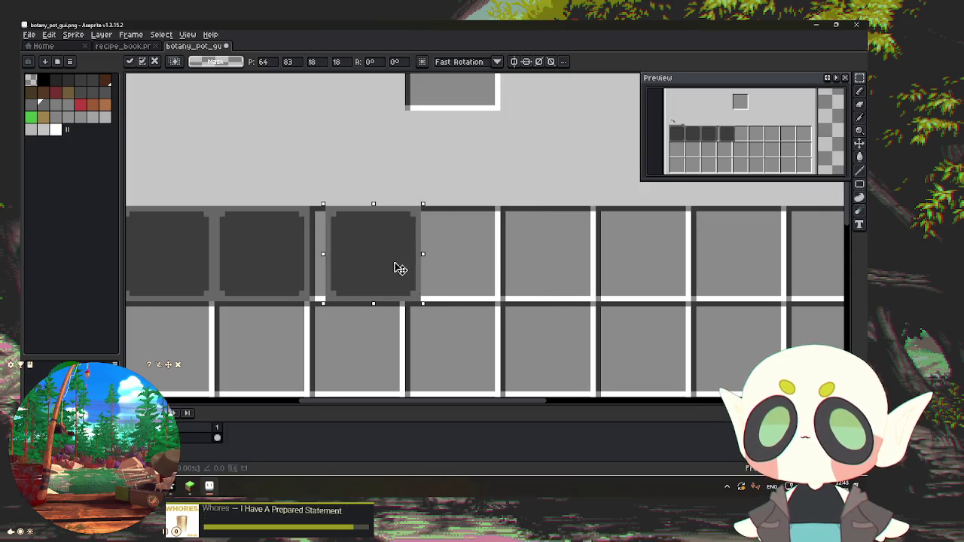
key("ctrl+c")
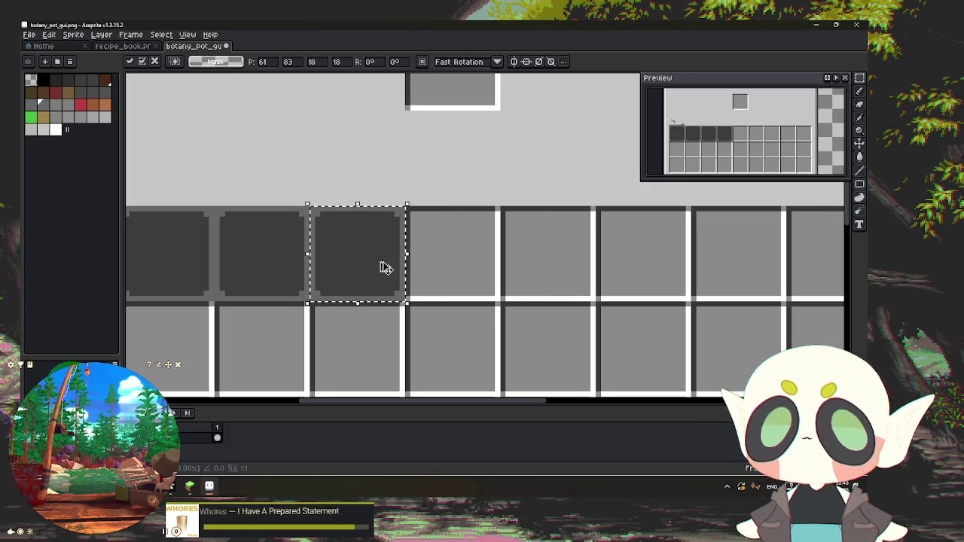
key("ctrl+v")
Step: Paste and align dark slot copies across the rest of the top row, then commit
left_click_drag(502, 264, 467, 263)
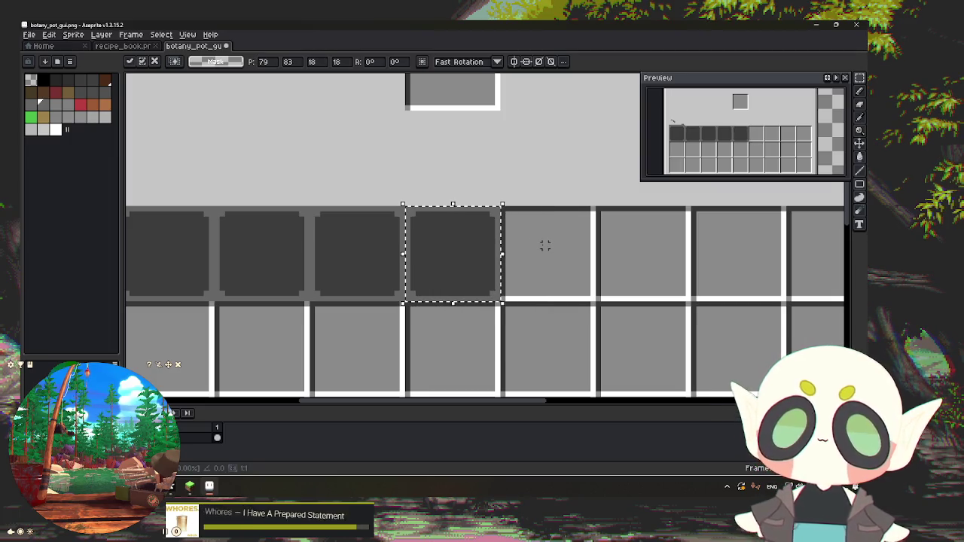
key("Right")
key("Right")
key("Right")
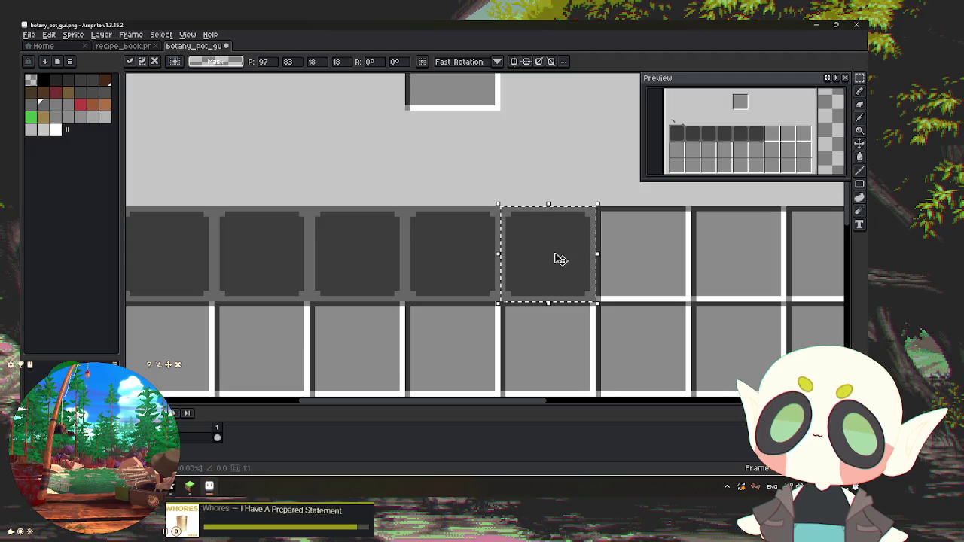
left_click_drag(519, 166, 302, 168)
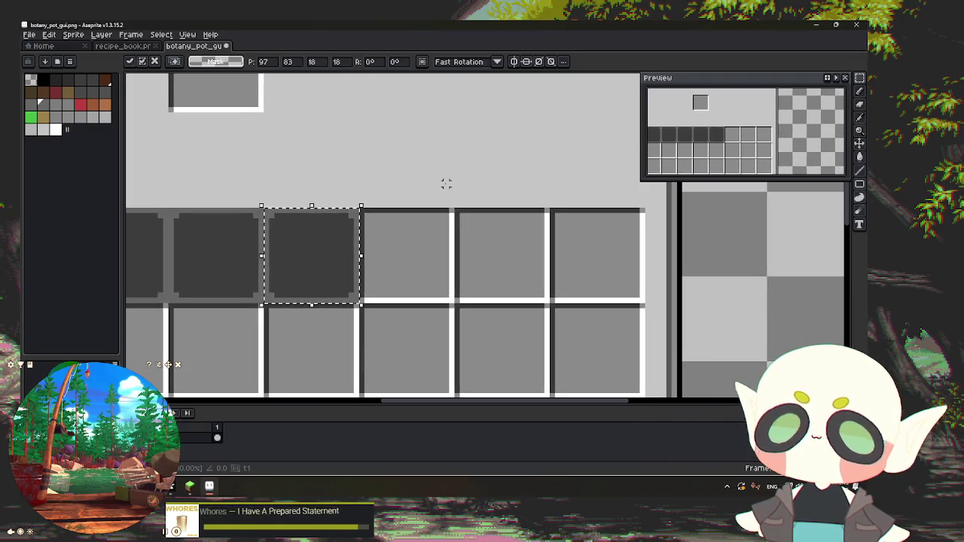
key("ctrl+v")
left_click_drag(488, 260, 420, 251)
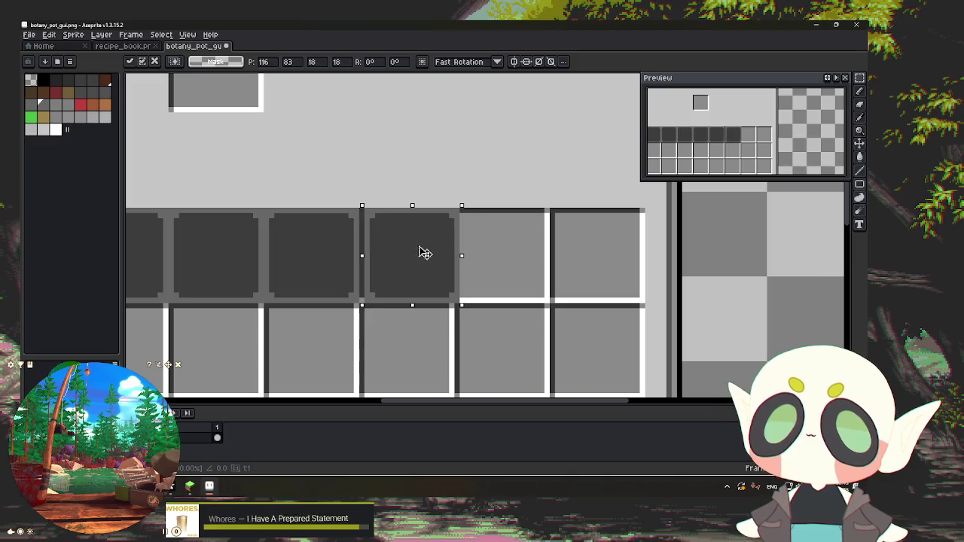
key("ctrl+v")
left_click_drag(502, 252, 577, 254)
key("ctrl+v")
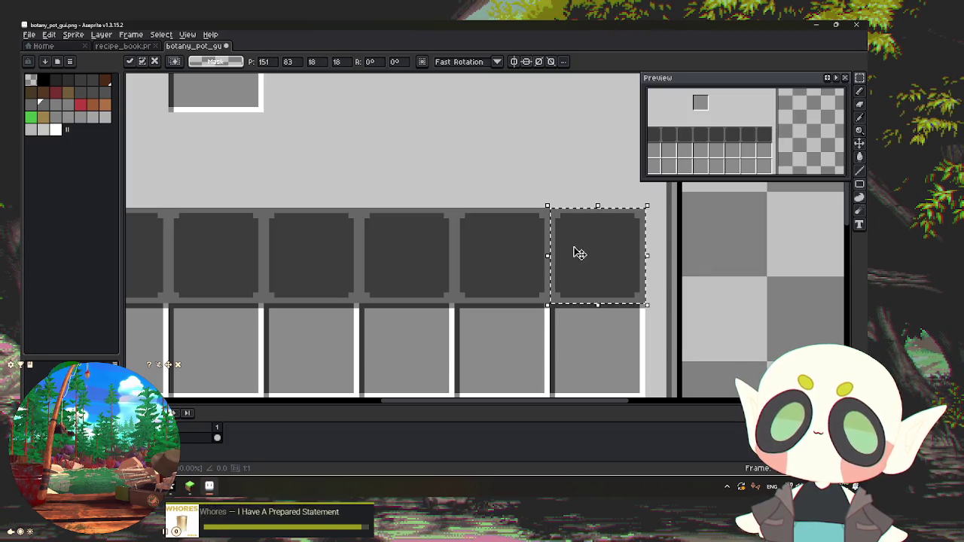
scroll(595, 269, "up", 2)
scroll(599, 269, "down", 1)
key("Return")
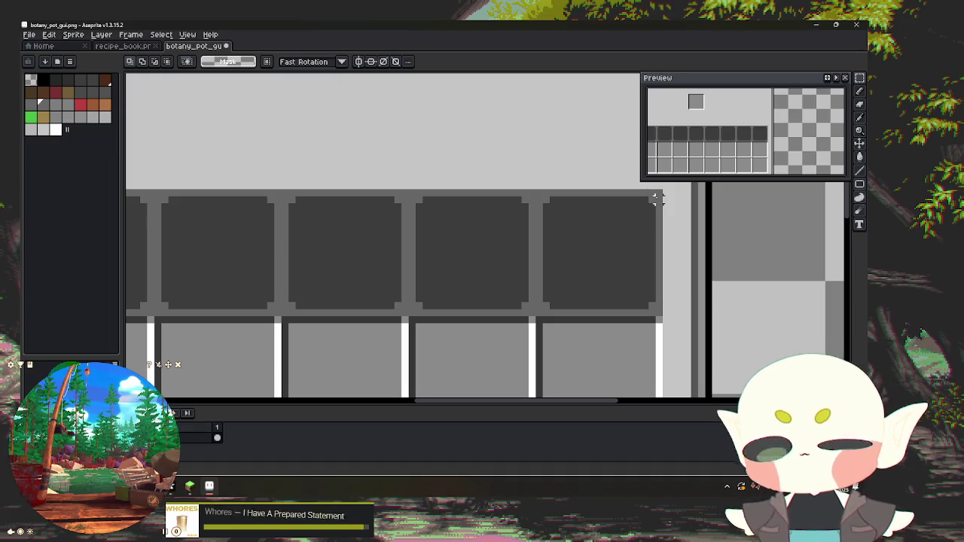
Step: Select the row of finished dark slots and reposition the selection
mouse_move(655, 194)
left_mouse_down()
mouse_move(593, 294)
mouse_move(533, 318)
left_mouse_up()
mouse_move(555, 198)
left_mouse_down()
mouse_move(834, 241)
mouse_move(351, 130)
mouse_move(369, 214)
left_mouse_up()
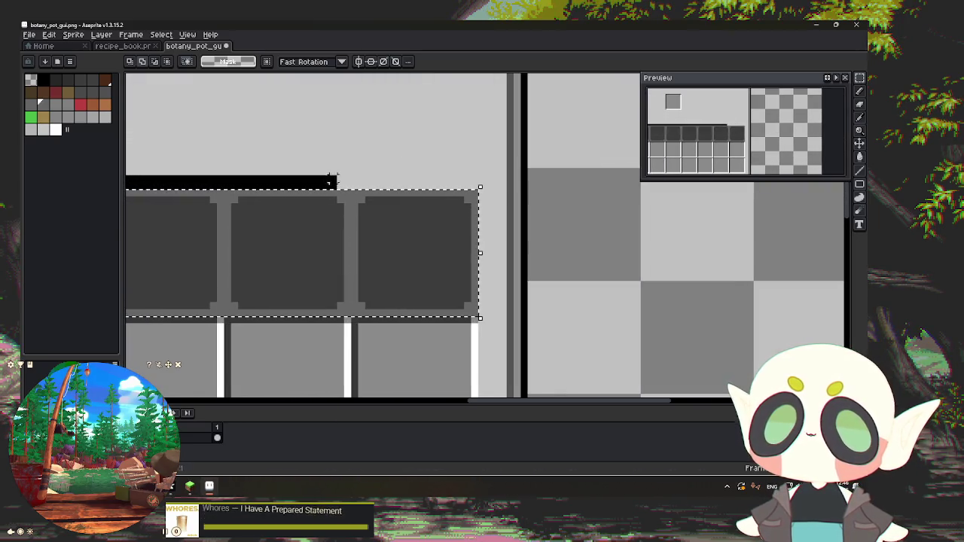
scroll(370, 218, "down", 2)
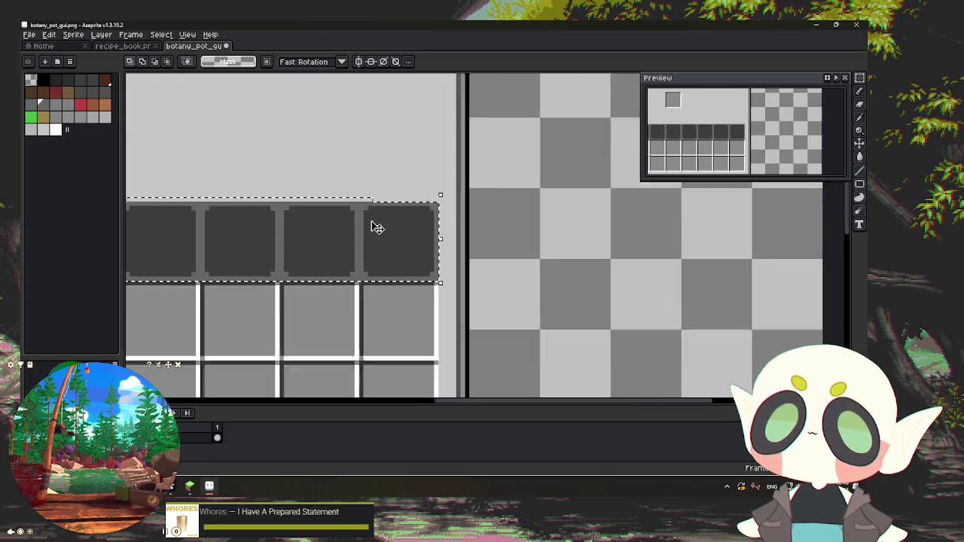
scroll(219, 213, "down", 1)
scroll(490, 168, "down", 1)
left_click_drag(491, 168, 565, 172)
scroll(508, 201, "up", 2)
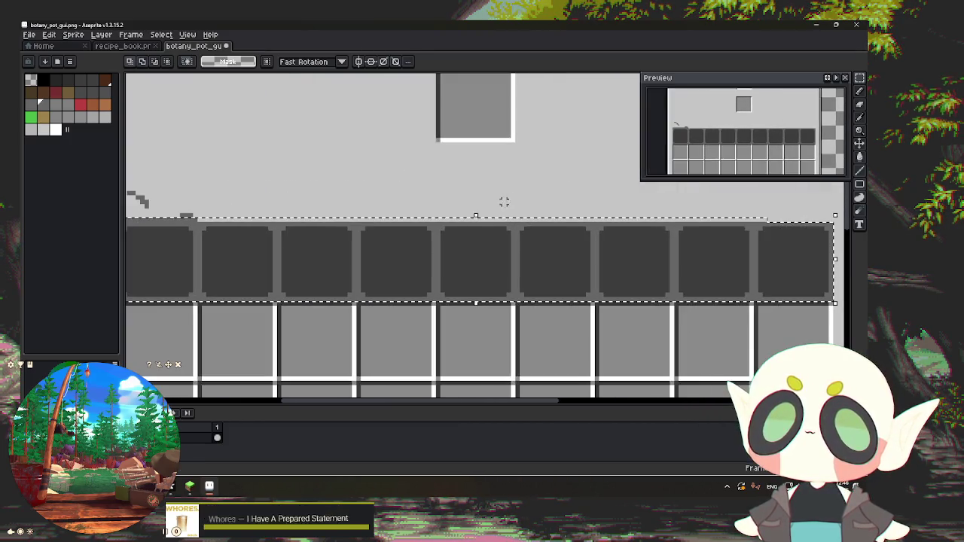
scroll(474, 215, "up", 2)
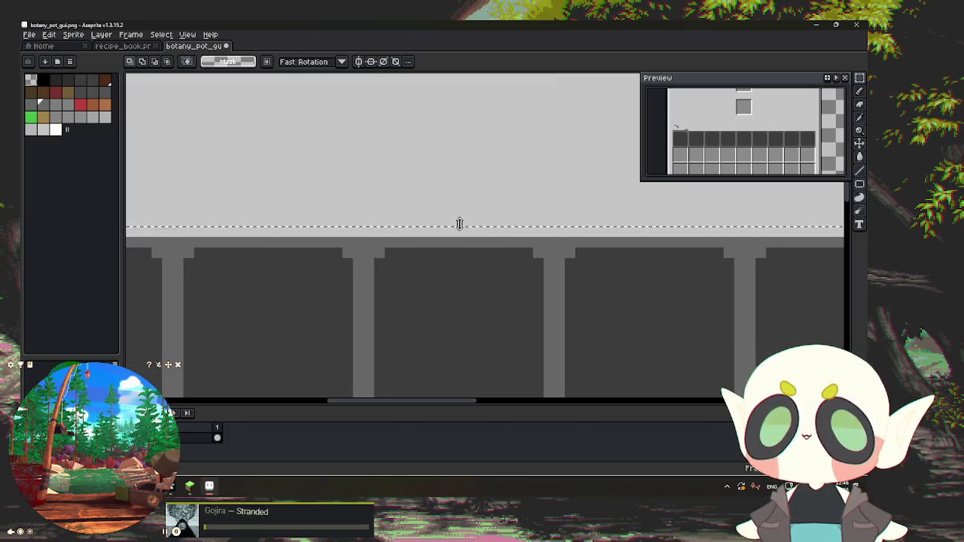
left_click_drag(454, 221, 461, 227)
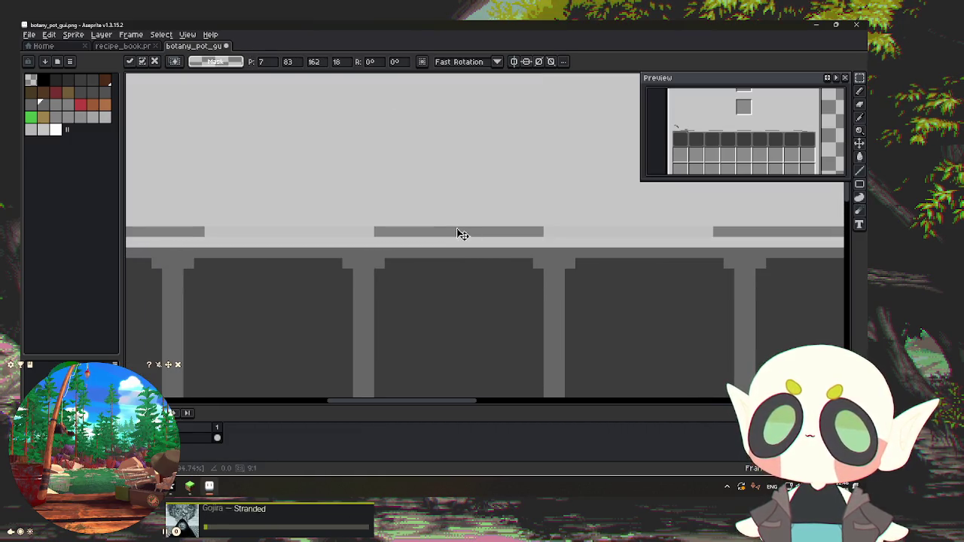
scroll(457, 218, "down", 5)
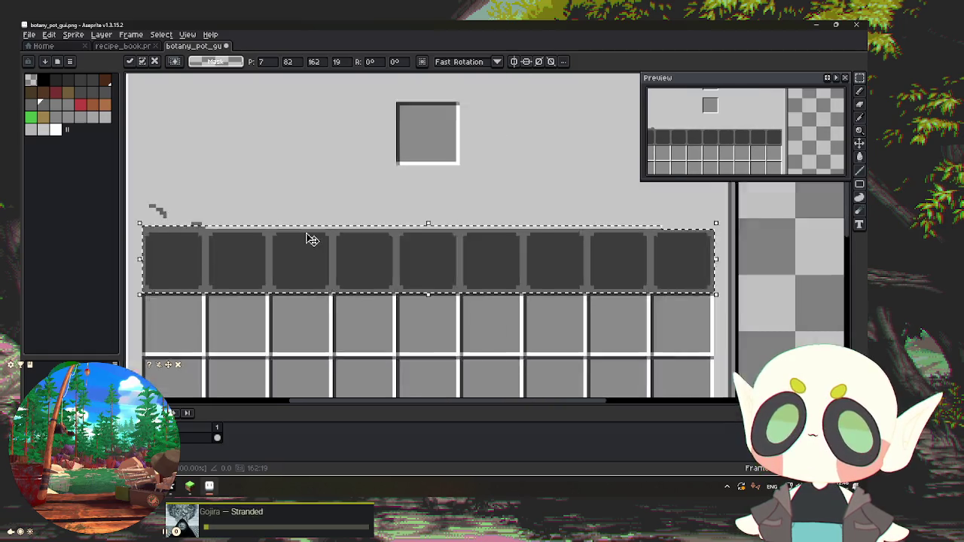
scroll(293, 196, "down", 1)
scroll(445, 194, "up", 1)
scroll(354, 213, "up", 1)
scroll(394, 236, "up", 2)
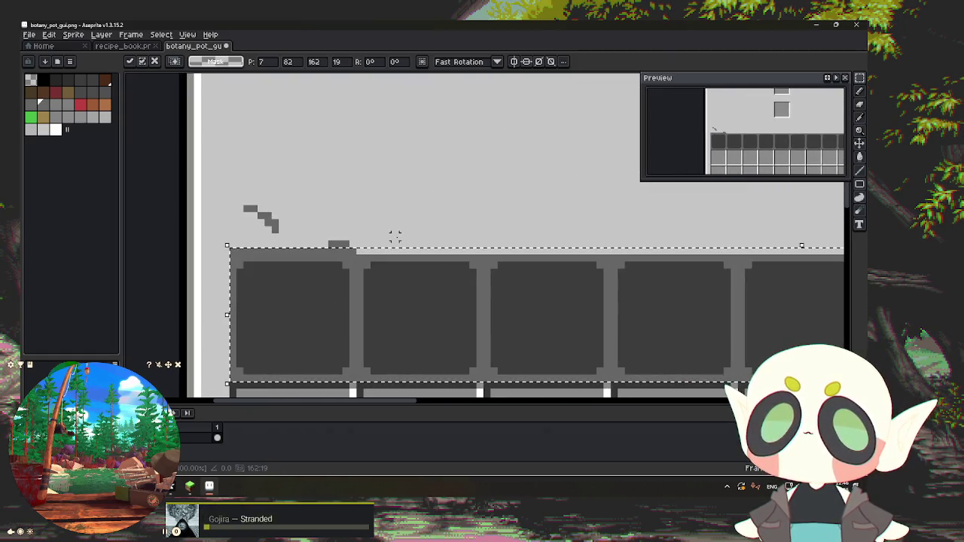
left_click(394, 237)
Step: Reselect the whole dark slot row and copy it down onto the second grid row
mouse_move(232, 262)
left_mouse_down()
mouse_move(348, 369)
mouse_move(335, 351)
left_mouse_up()
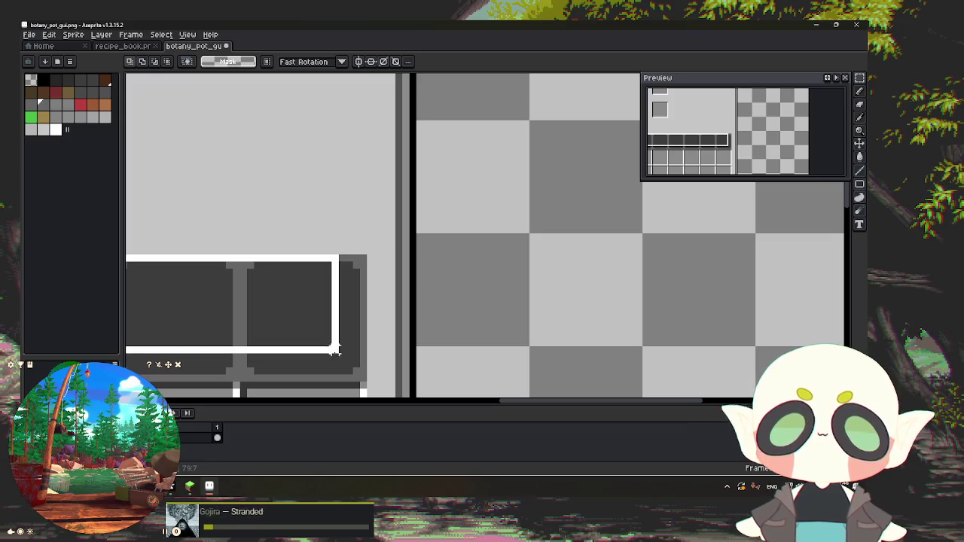
left_click_drag(335, 353, 363, 383)
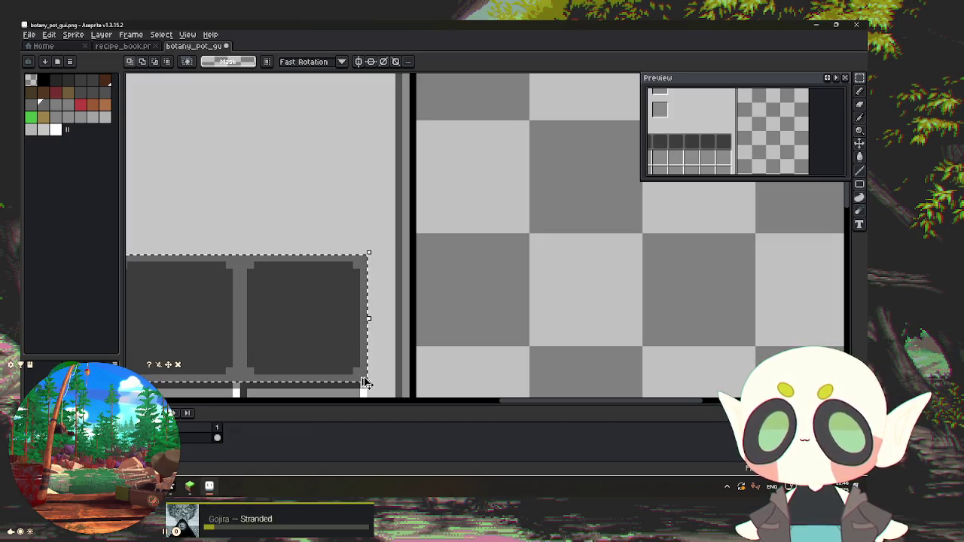
scroll(288, 231, "down", 1)
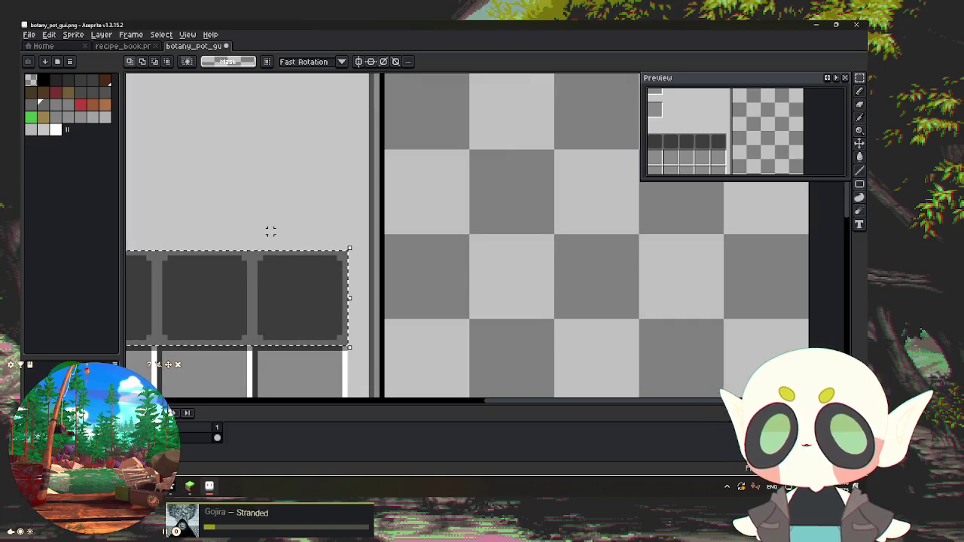
left_click_drag(274, 210, 607, 123)
scroll(486, 172, "down", 1)
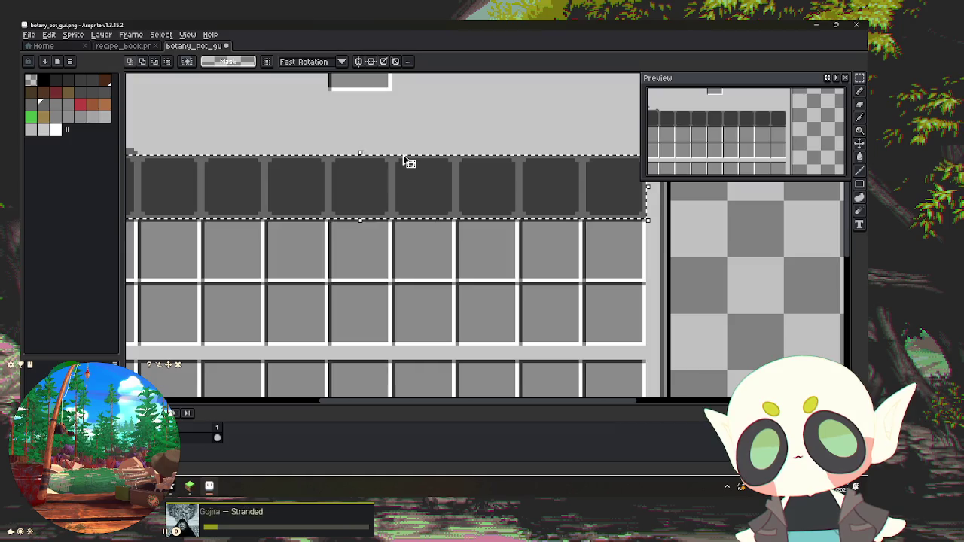
mouse_move(407, 161)
left_mouse_down()
mouse_move(380, 265)
mouse_move(381, 252)
left_mouse_up()
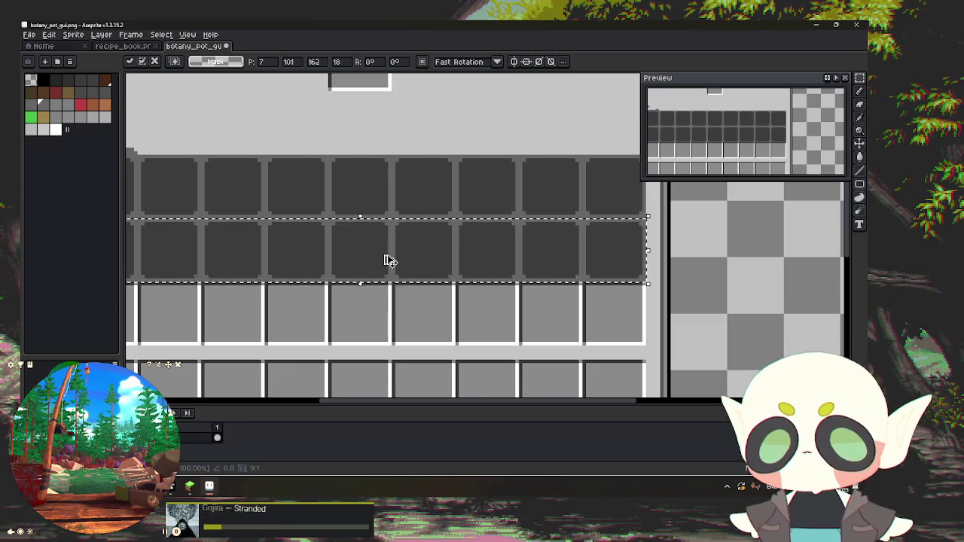
Step: Commit the second-row copy and place another dark row copy onto the third row
key("Return")
left_click_drag(393, 249, 402, 311)
key("ctrl+z")
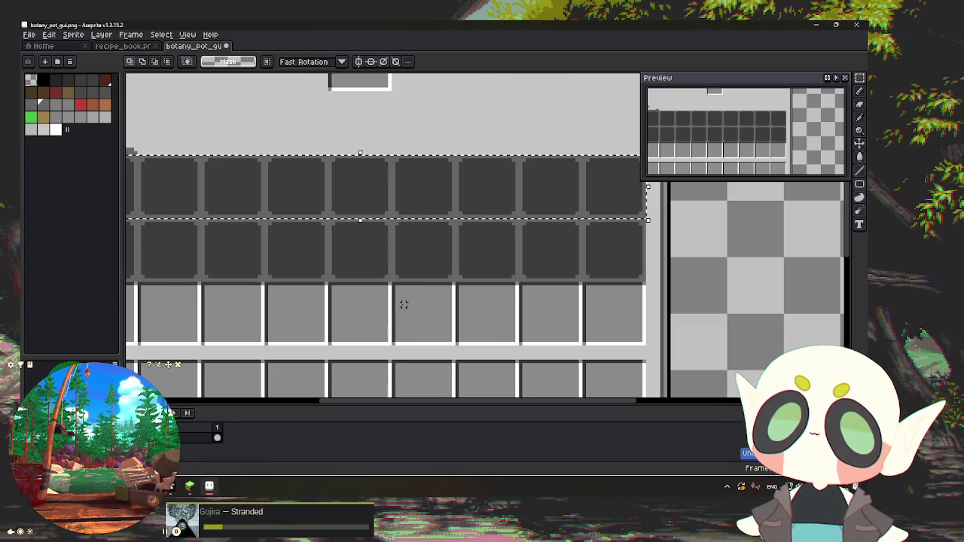
key("ctrl+t")
mouse_move(406, 192)
left_mouse_down()
mouse_move(409, 305)
mouse_move(357, 314)
mouse_move(410, 317)
left_mouse_up()
Step: Place a copy of the dark slot row over the bottom hotbar strip
mouse_move(674, 323)
left_mouse_down()
mouse_move(728, 189)
mouse_move(758, 221)
mouse_move(753, 251)
left_mouse_up()
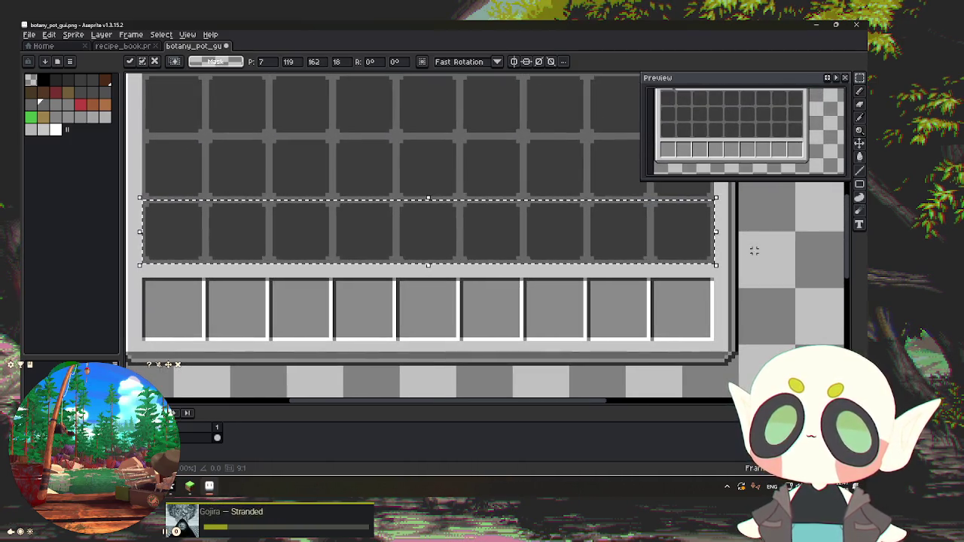
key("ctrl+z")
mouse_move(414, 129)
left_mouse_down()
mouse_move(459, 316)
mouse_move(414, 314)
left_mouse_up()
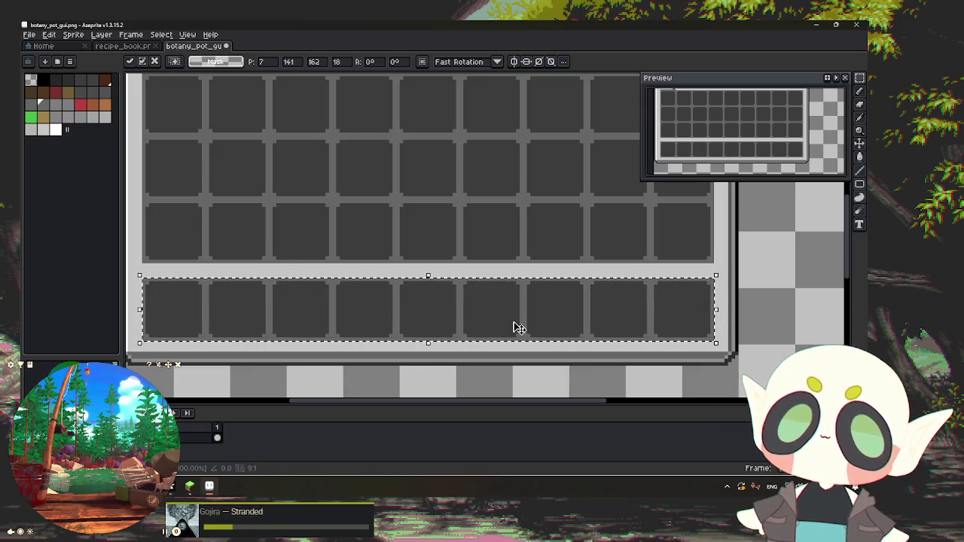
key("ctrl+d")
scroll(508, 280, "down", 3)
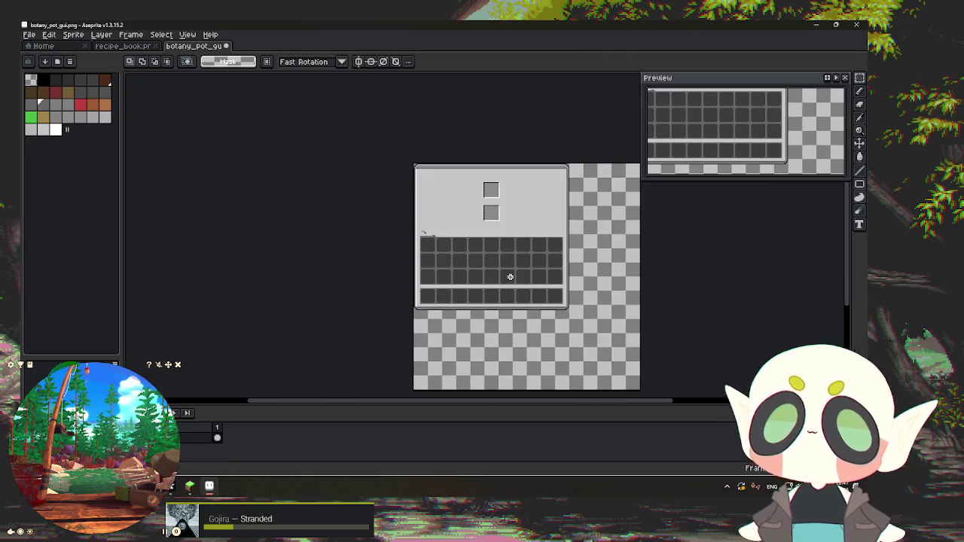
Step: Select one dark slot and place a copy over the lower light square above the grid
scroll(504, 206, "up", 2)
scroll(355, 293, "up", 1)
scroll(345, 285, "up", 2)
scroll(345, 285, "up", 1)
scroll(339, 282, "up", 1)
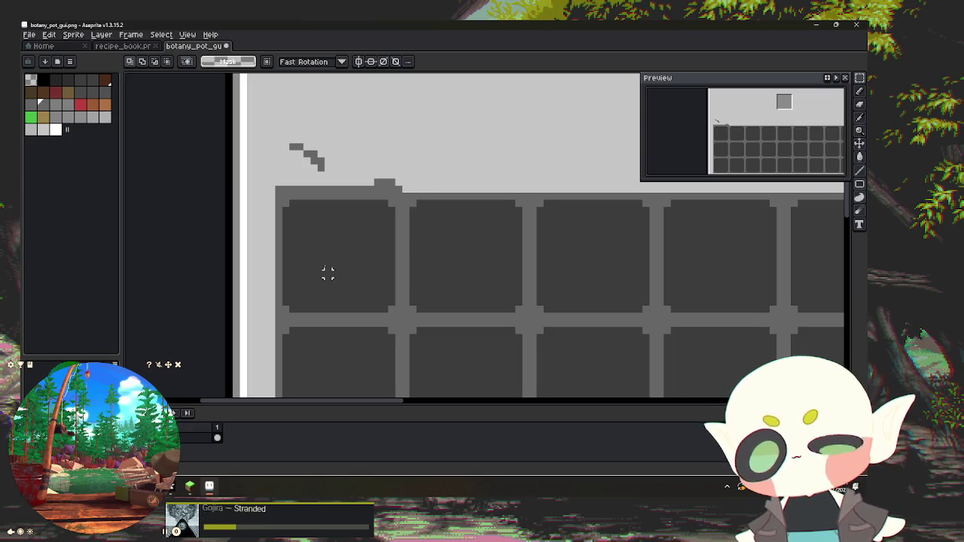
scroll(295, 226, "up", 2)
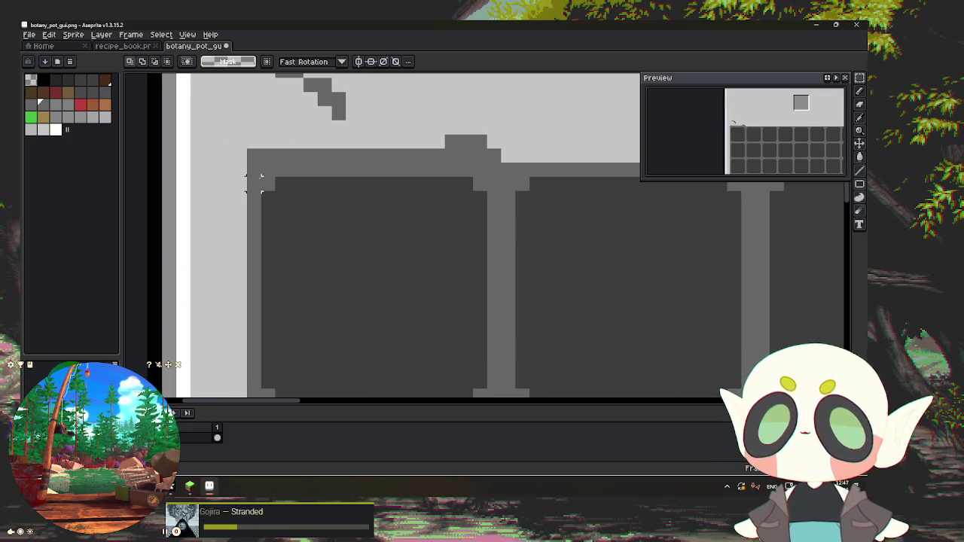
scroll(261, 184, "down", 1)
left_click_drag(261, 181, 432, 344)
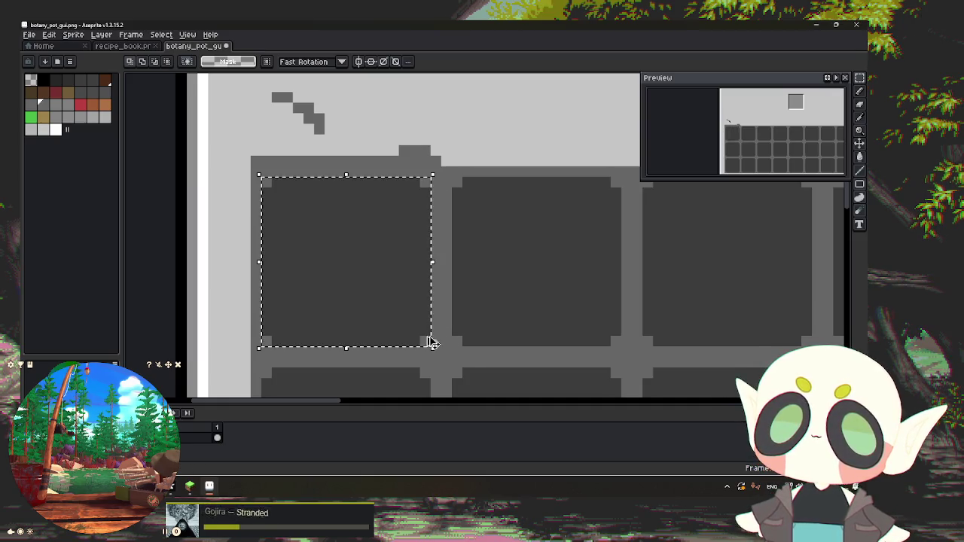
scroll(409, 273, "down", 2)
left_click_drag(389, 271, 499, 151)
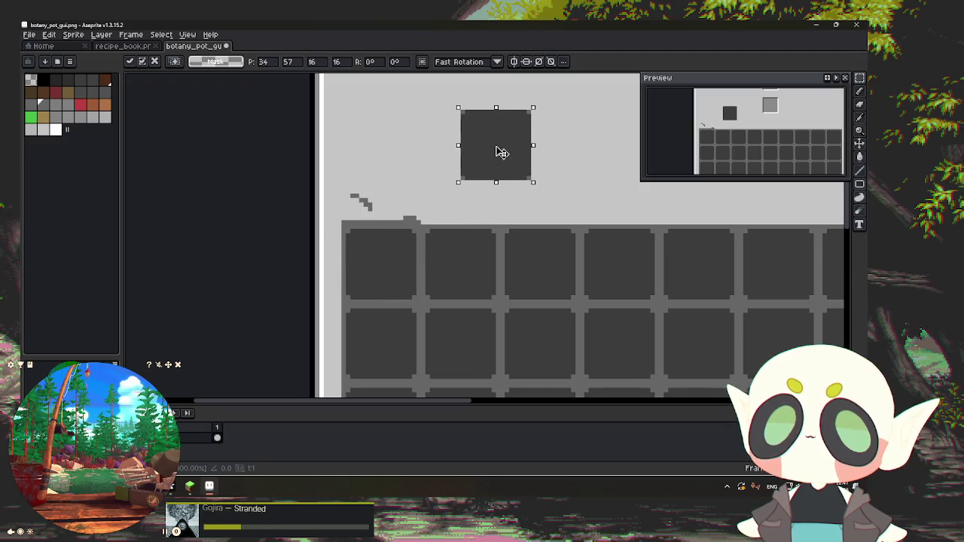
left_click_drag(406, 144, 264, 301)
left_click_drag(370, 322, 561, 272)
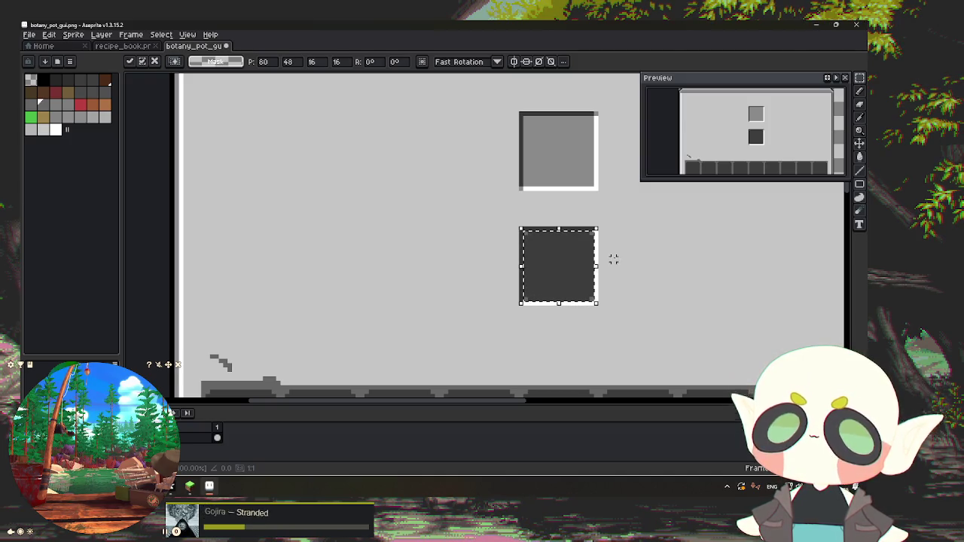
Step: Paste another dark slot over the upper light square and commit it
key("ctrl+v")
mouse_move(253, 230)
left_mouse_down()
mouse_move(308, 229)
mouse_move(559, 170)
mouse_move(549, 166)
left_mouse_up()
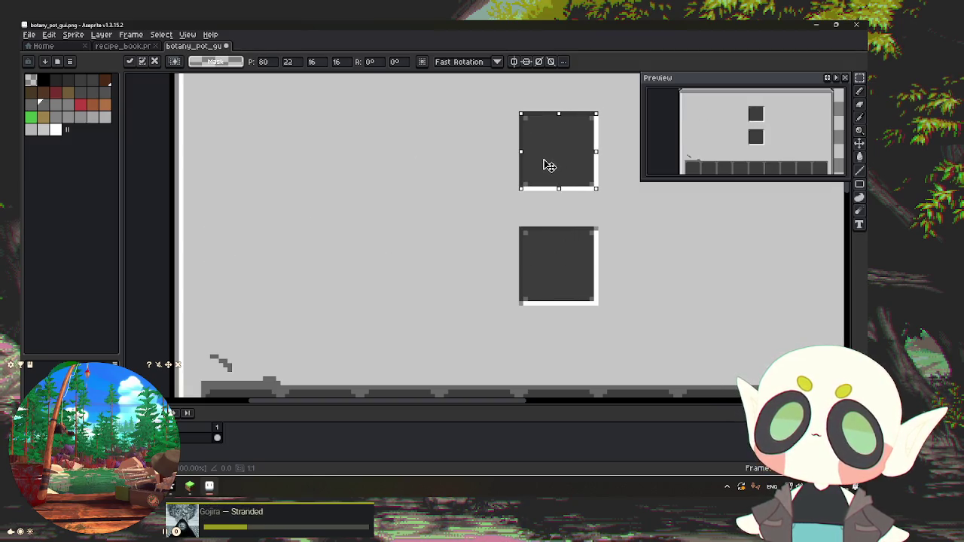
scroll(602, 189, "up", 1)
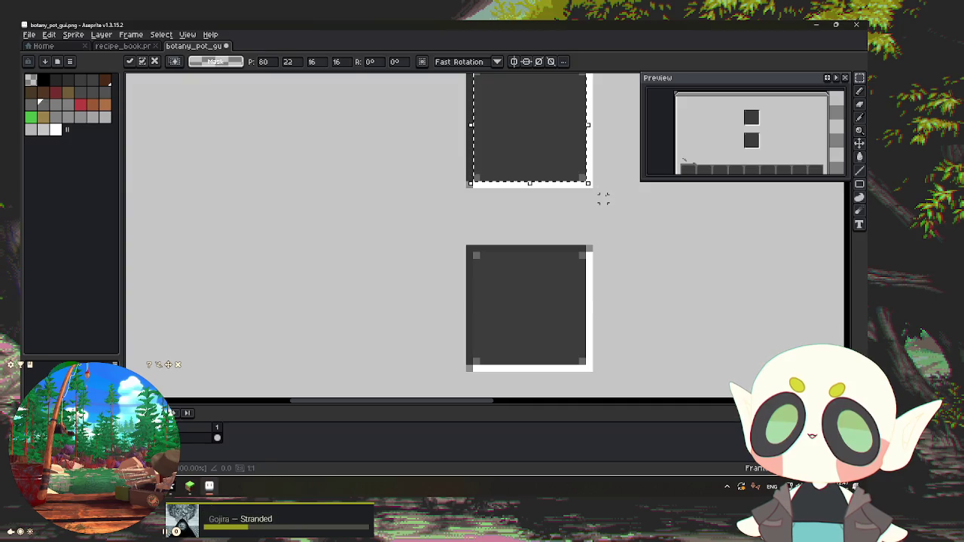
key("Return")
scroll(521, 221, "up", 1)
Step: Pick the grey colour and redraw the upper square's left and top edges as grey lines
left_click(424, 156, "alt")
key("b")
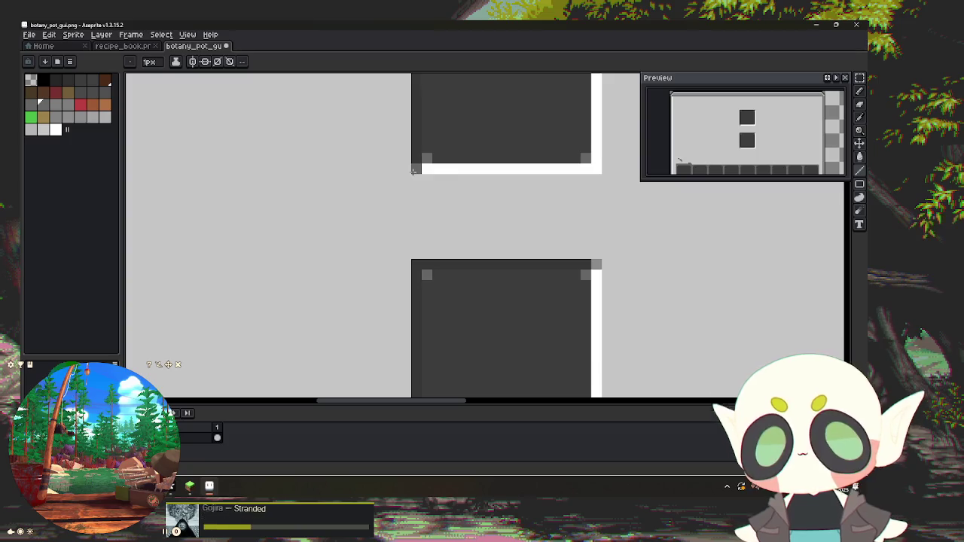
left_click_drag(415, 169, 570, 168)
mouse_move(608, 139)
left_mouse_down()
mouse_move(527, 346)
mouse_move(512, 322)
mouse_move(511, 187)
left_mouse_up()
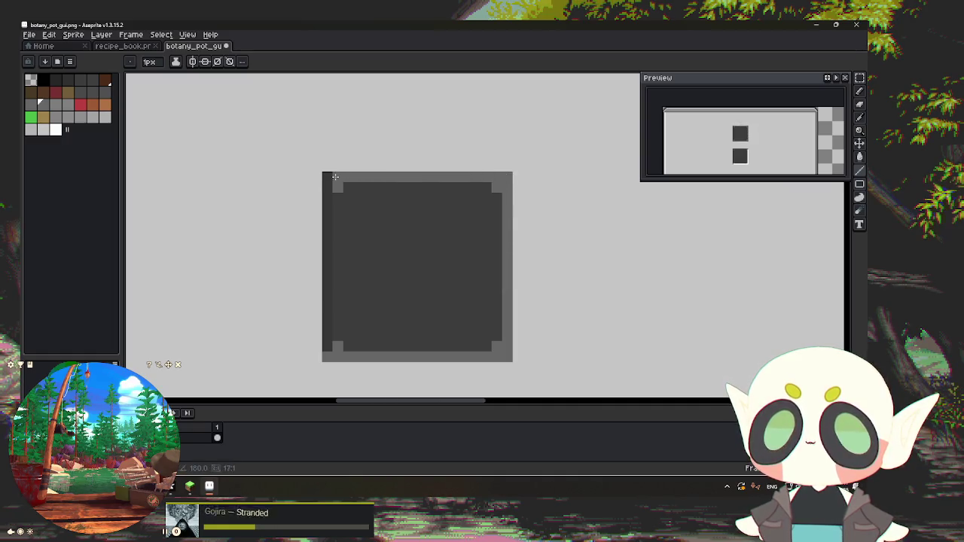
key("ctrl+z")
key("ctrl+z")
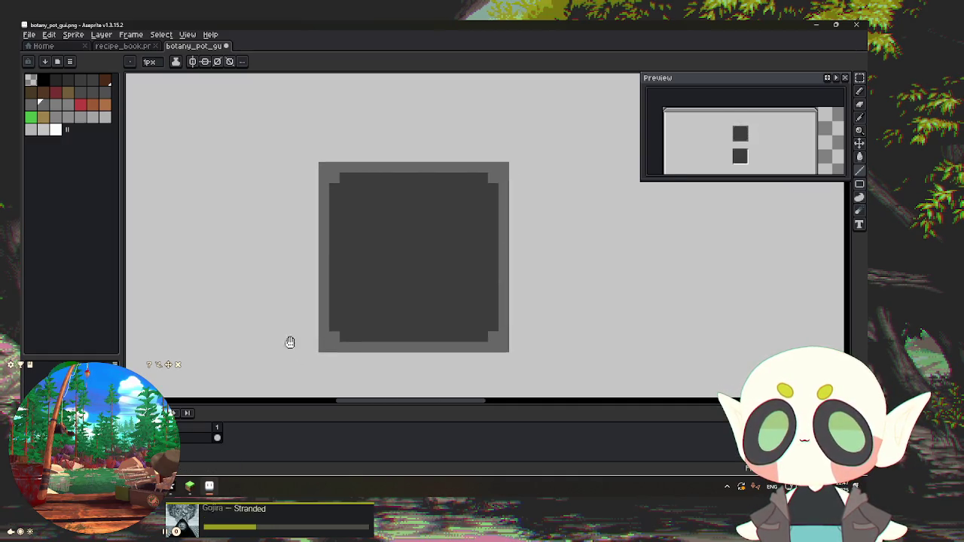
key("ctrl+z")
mouse_move(343, 327)
left_mouse_down()
mouse_move(350, 364)
mouse_move(532, 363)
left_mouse_up()
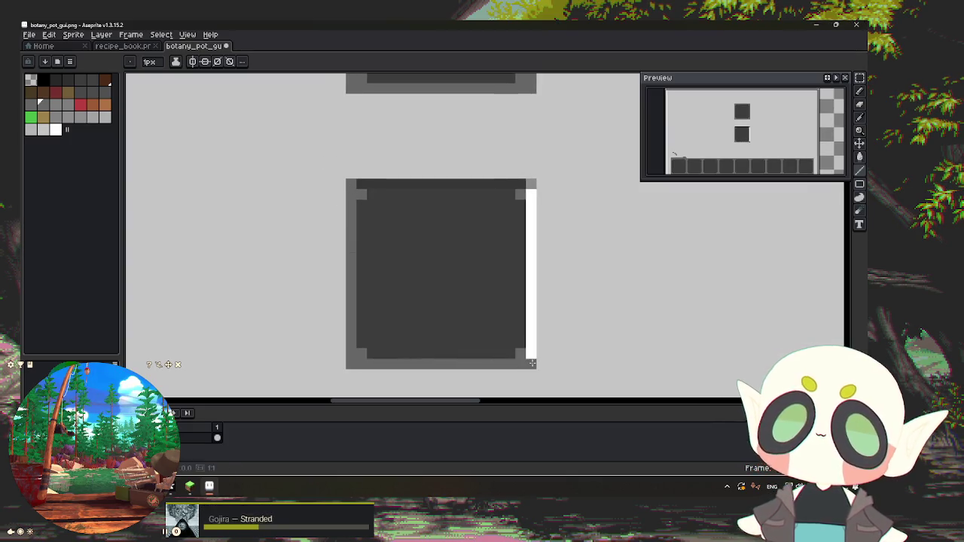
left_click_drag(520, 184, 350, 189)
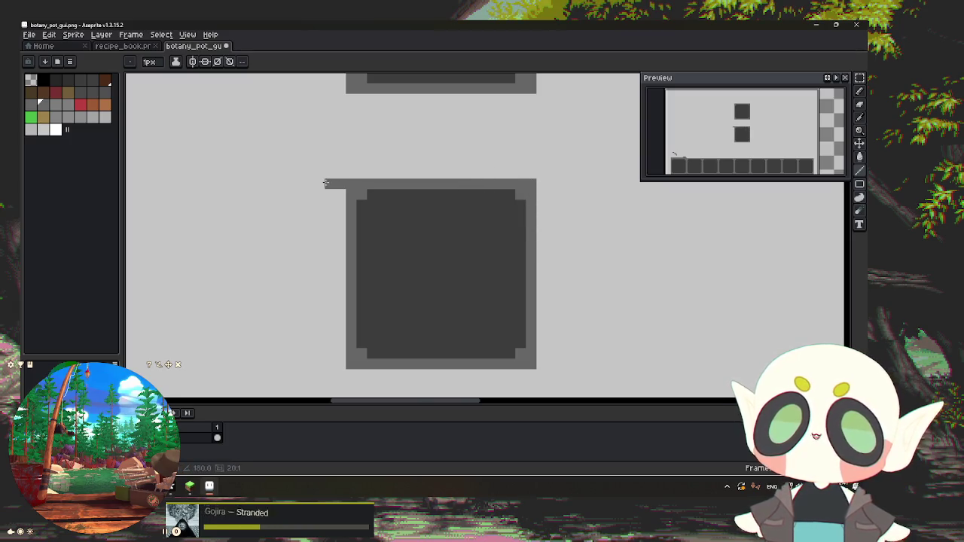
scroll(339, 226, "down", 3)
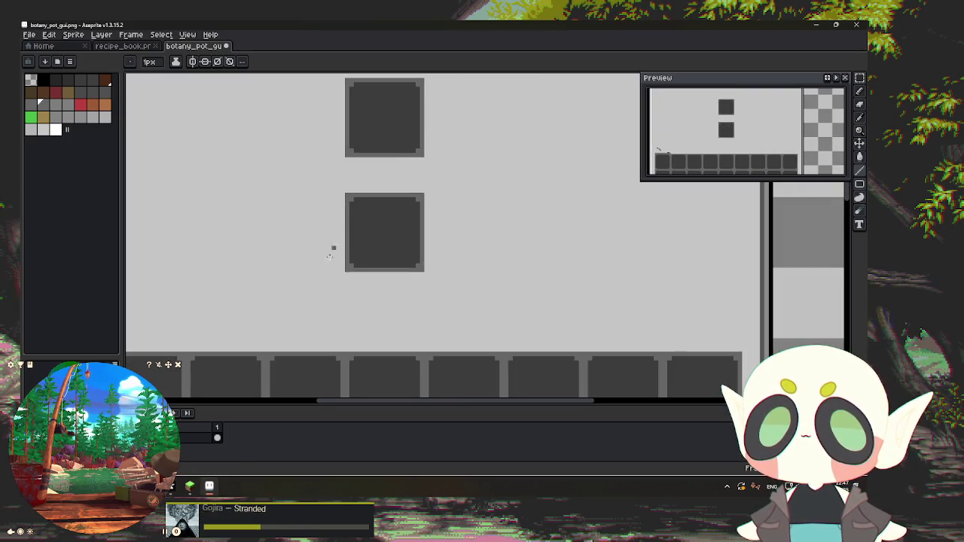
Step: Pan and zoom over the botany pot texture to inspect the slot squares and top-left frame corner
scroll(318, 271, "down", 1)
scroll(288, 276, "down", 2)
scroll(286, 260, "up", 3)
scroll(293, 256, "up", 1)
left_click_drag(318, 196, 349, 318)
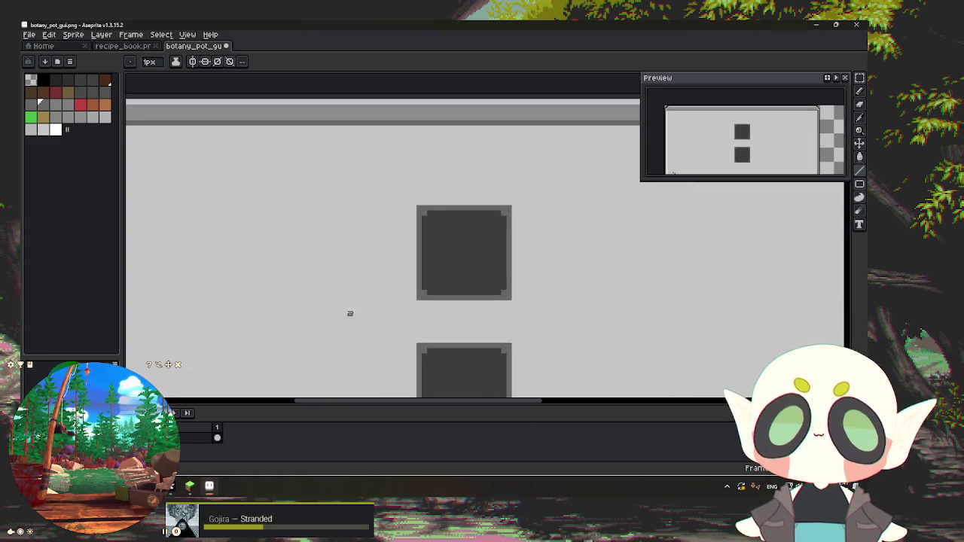
scroll(372, 234, "up", 1)
scroll(372, 233, "up", 2)
scroll(349, 209, "down", 2)
mouse_move(349, 209)
left_mouse_down()
mouse_move(405, 265)
mouse_move(602, 254)
left_mouse_up()
scroll(406, 275, "down", 1)
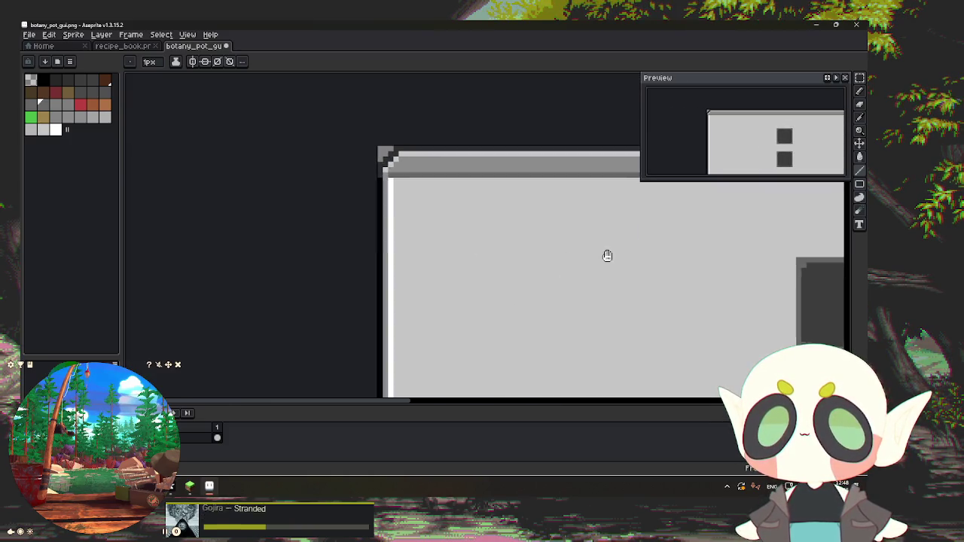
scroll(449, 208, "up", 2)
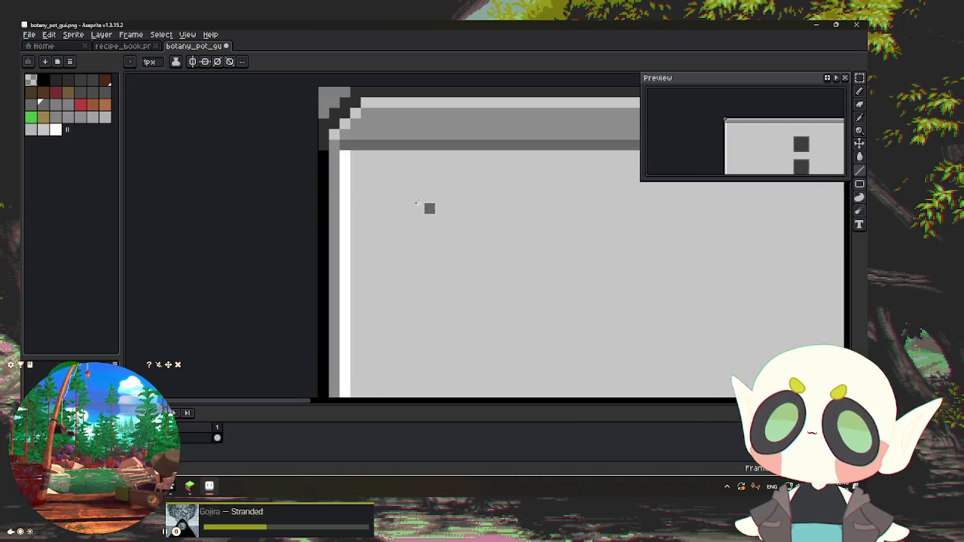
scroll(350, 226, "down", 3)
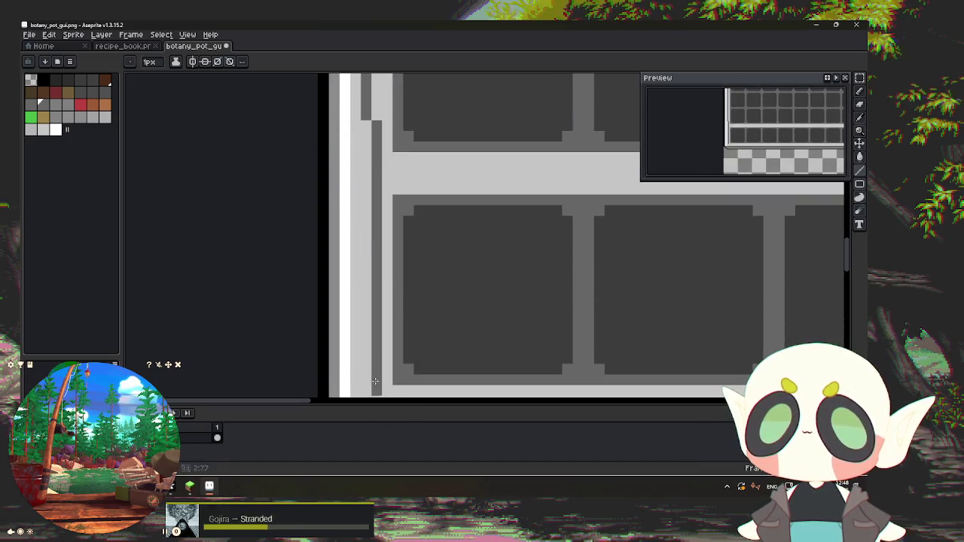
scroll(364, 365, "down", 2)
Step: Undo the white stripe along the frame's left edge, add one pixel beside it, and review the frame
key("ctrl+z")
left_click(342, 229)
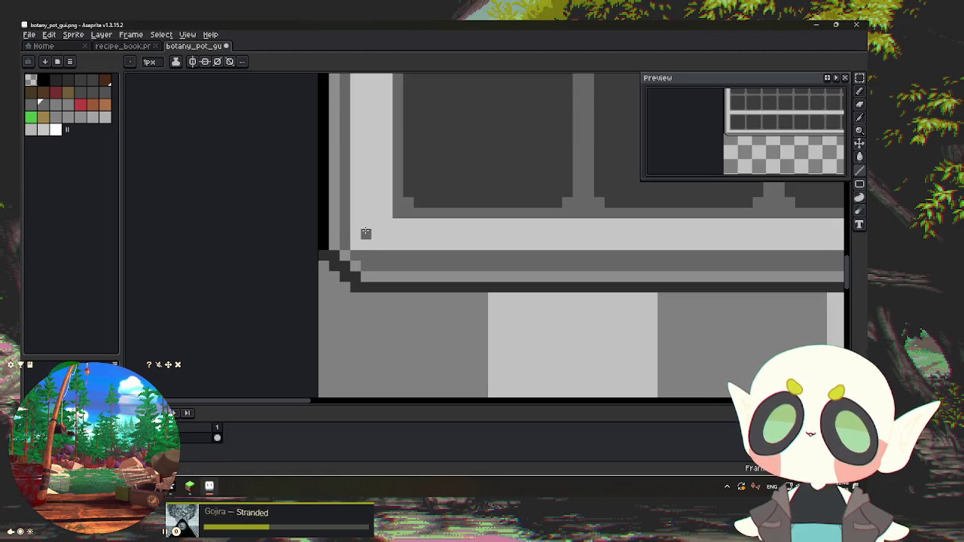
scroll(366, 233, "down", 3)
scroll(421, 203, "down", 1)
scroll(506, 169, "down", 2)
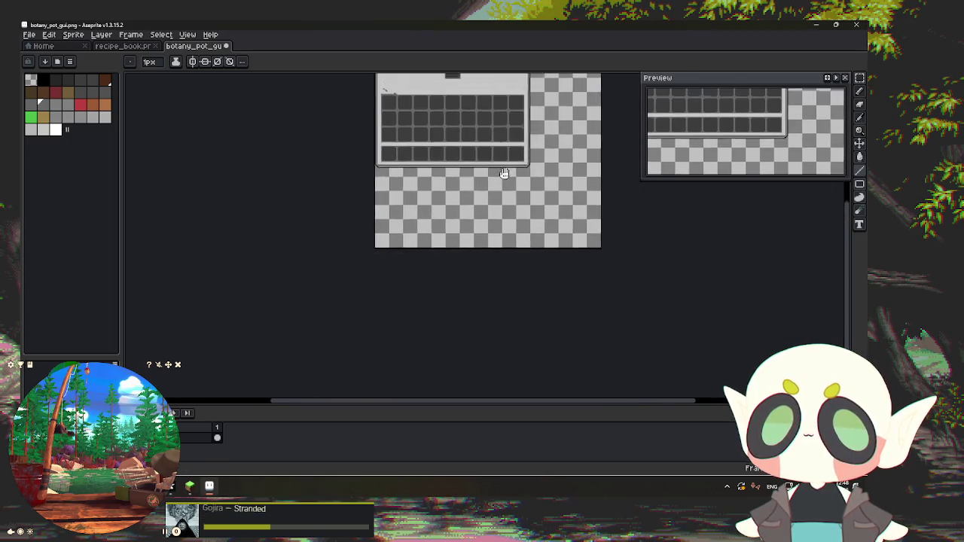
left_click_drag(506, 169, 459, 290)
scroll(444, 309, "up", 4)
scroll(437, 313, "up", 1)
scroll(435, 314, "up", 1)
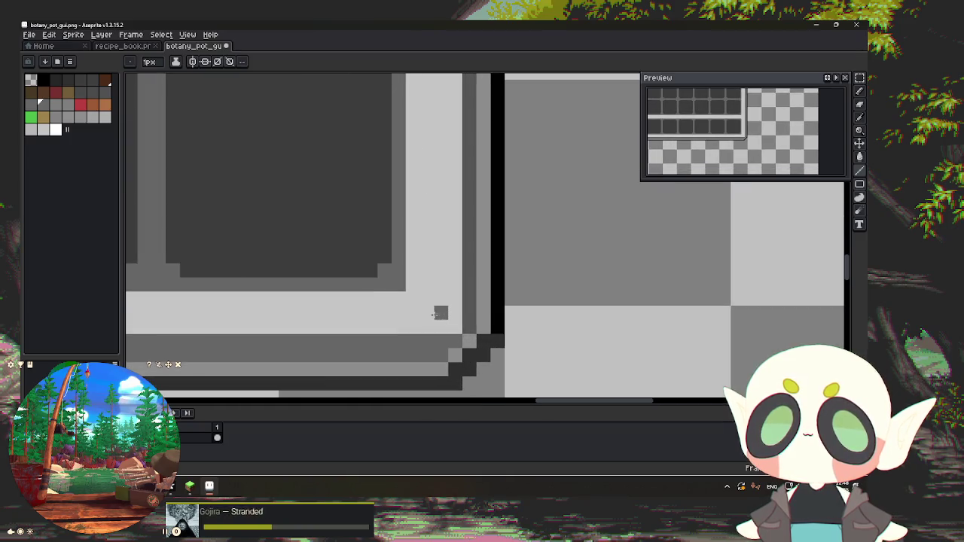
scroll(470, 226, "up", 2)
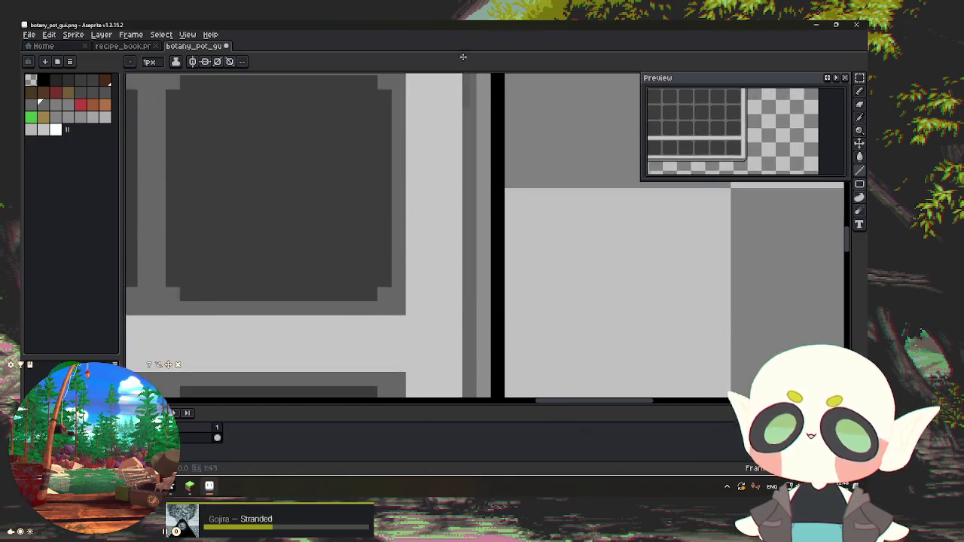
scroll(468, 150, "up", 2)
scroll(466, 91, "up", 2)
scroll(466, 113, "up", 2)
scroll(467, 166, "up", 2)
scroll(468, 211, "up", 1)
scroll(468, 238, "down", 2)
scroll(452, 196, "up", 2)
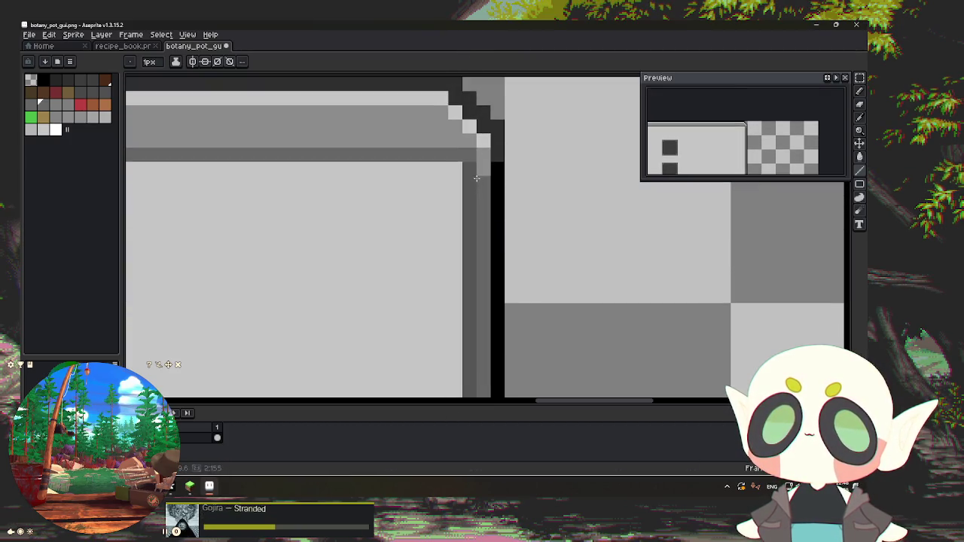
scroll(446, 178, "down", 3)
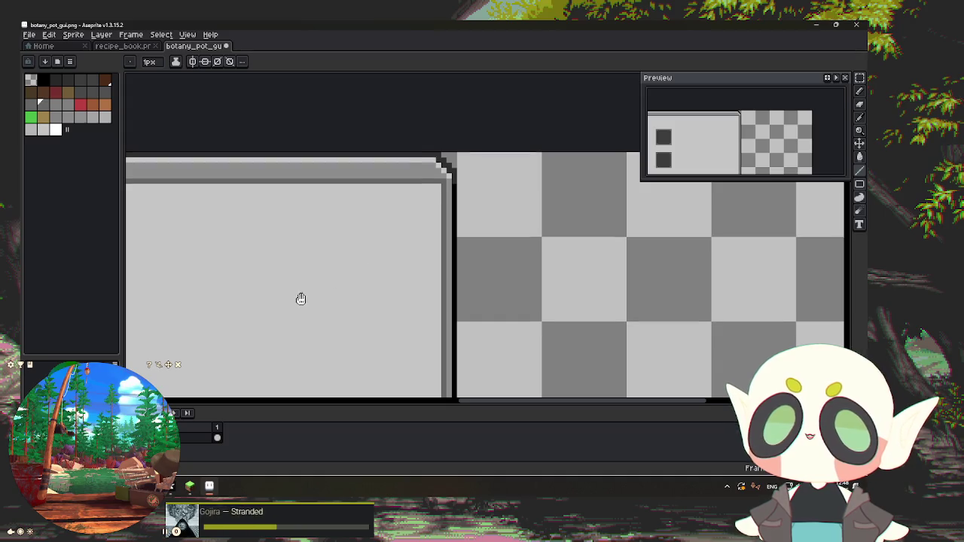
left_click_drag(301, 300, 316, 291)
Step: Look over the recipe_book sprite for reference
left_click(122, 47)
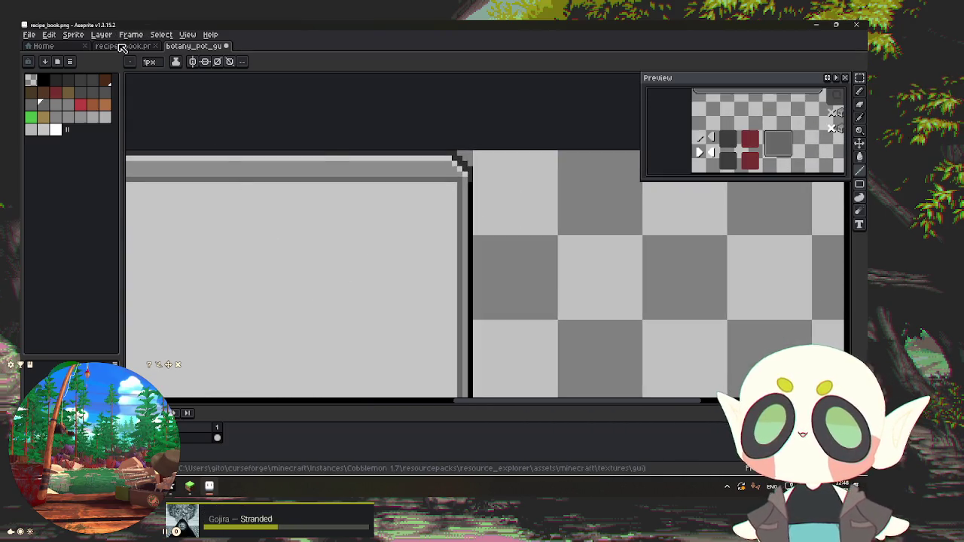
scroll(355, 188, "down", 3)
scroll(452, 302, "up", 1)
scroll(405, 222, "up", 3)
scroll(397, 226, "up", 2)
scroll(398, 226, "up", 2)
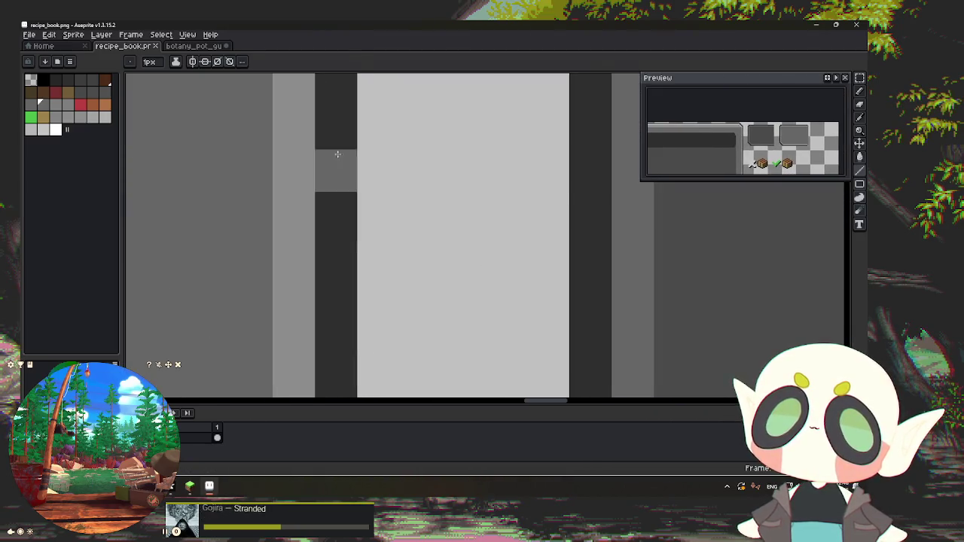
scroll(343, 154, "down", 4)
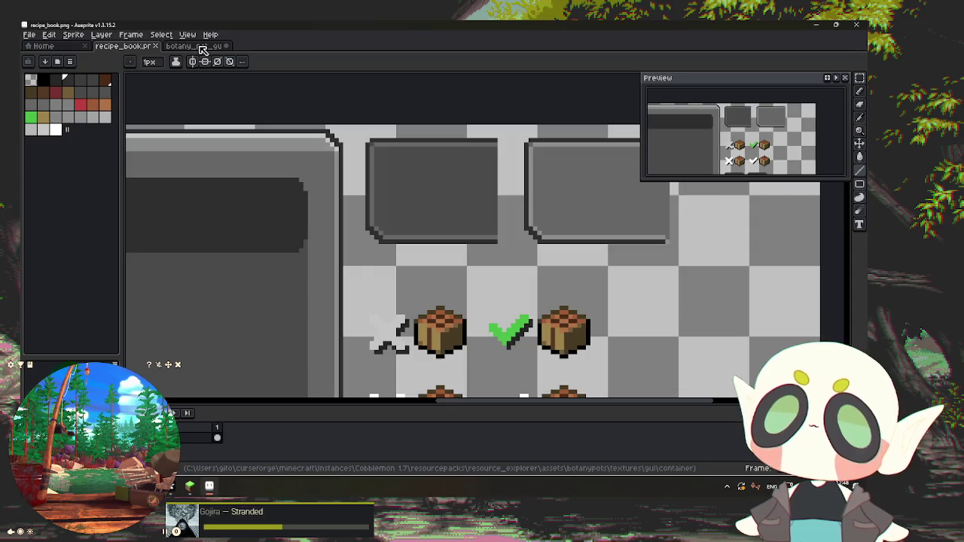
Step: Back on botany_pot_gui, view the inventory grid and sample the frame edge's grey as paint colour
left_click(193, 45)
scroll(499, 198, "up", 2)
scroll(365, 157, "up", 2)
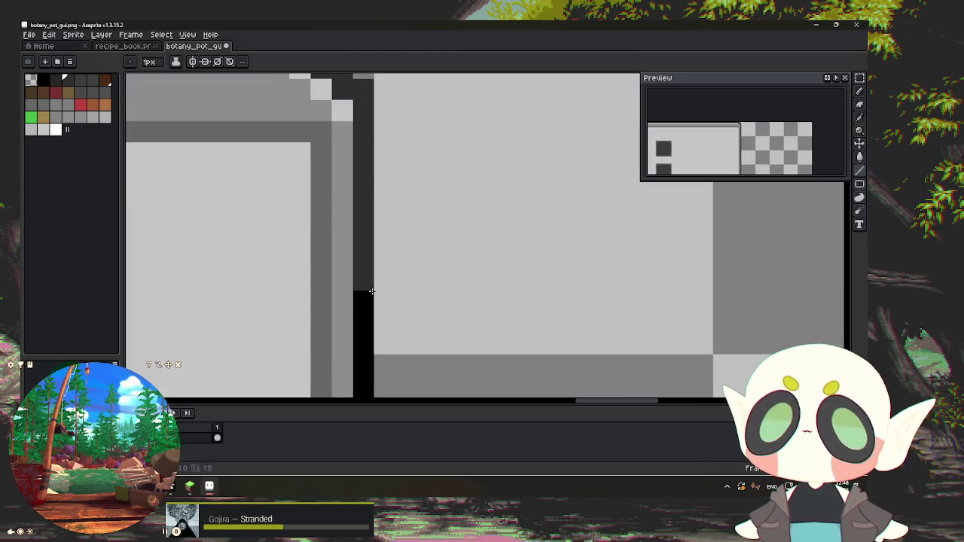
scroll(365, 157, "down", 2)
scroll(384, 138, "down", 1)
scroll(383, 139, "up", 3)
scroll(376, 168, "up", 1)
scroll(372, 189, "down", 8)
scroll(302, 175, "down", 2)
scroll(301, 174, "up", 4)
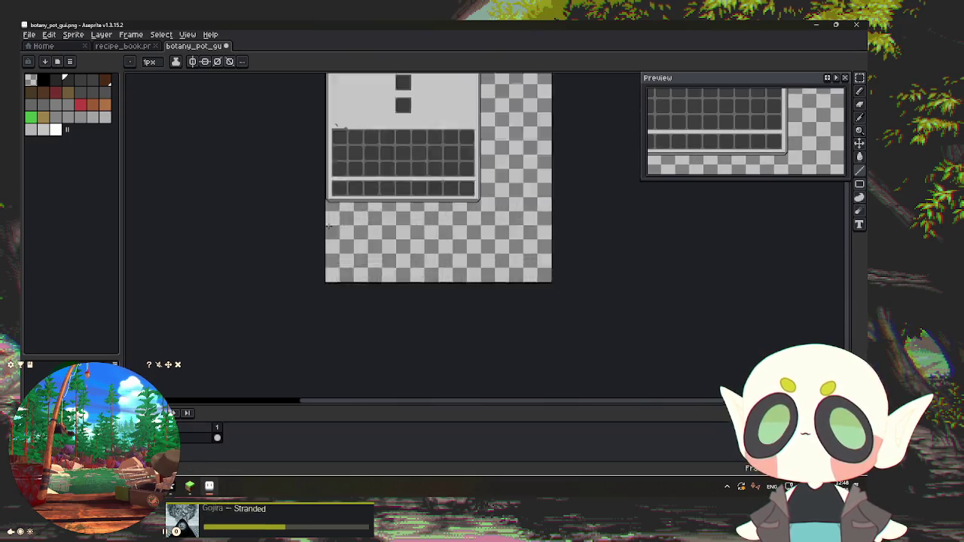
scroll(309, 179, "up", 2)
scroll(313, 183, "up", 2)
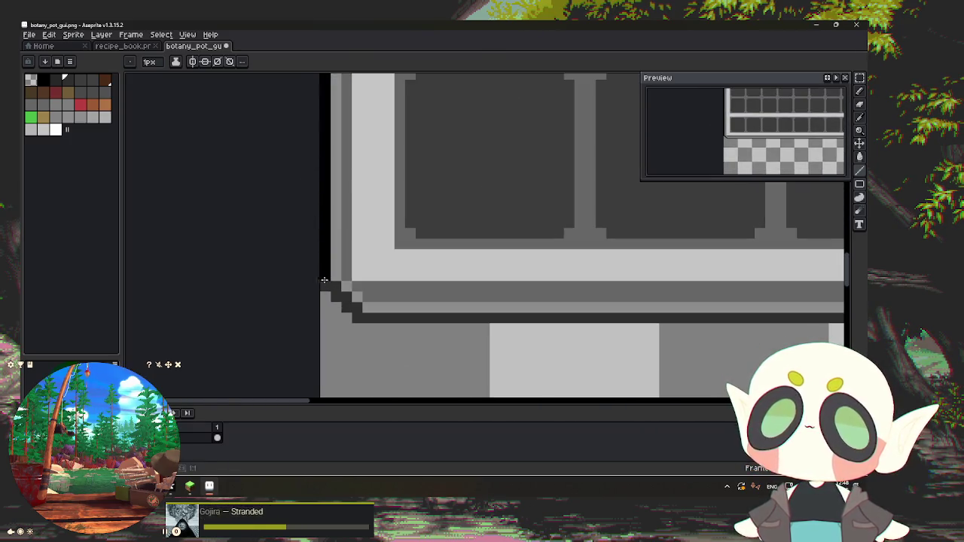
scroll(337, 73, "down", 2)
scroll(351, 136, "up", 2)
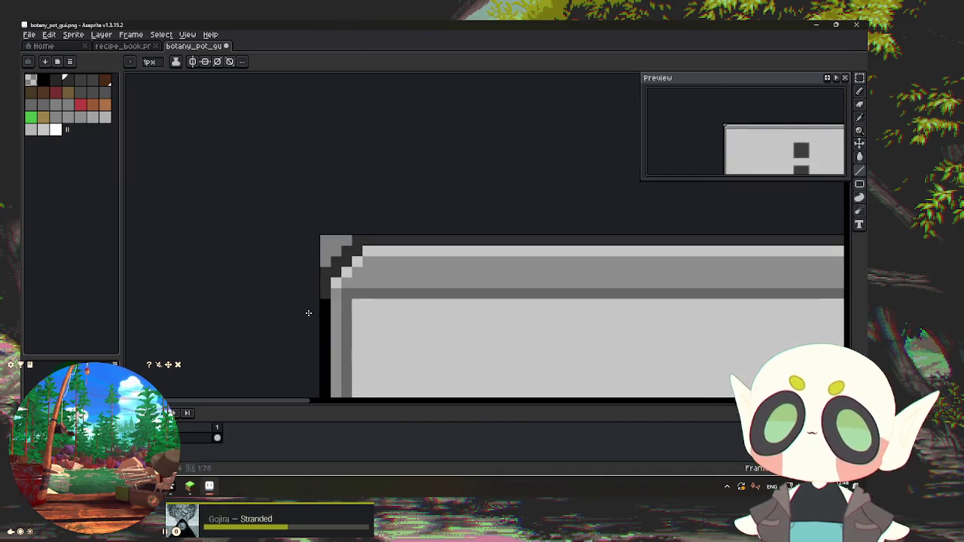
scroll(400, 229, "down", 5)
scroll(376, 241, "up", 1)
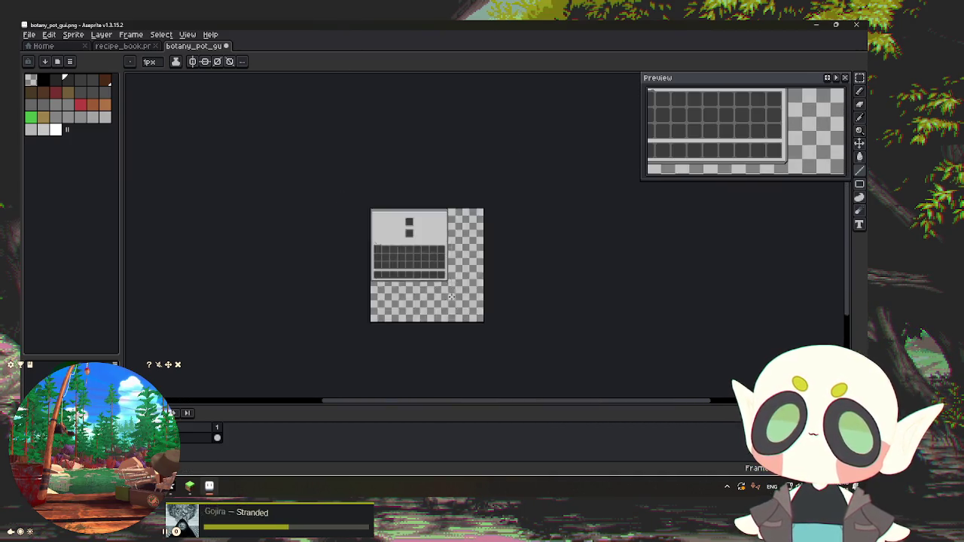
scroll(370, 254, "up", 4)
left_click_drag(369, 254, 410, 366)
scroll(452, 302, "up", 1)
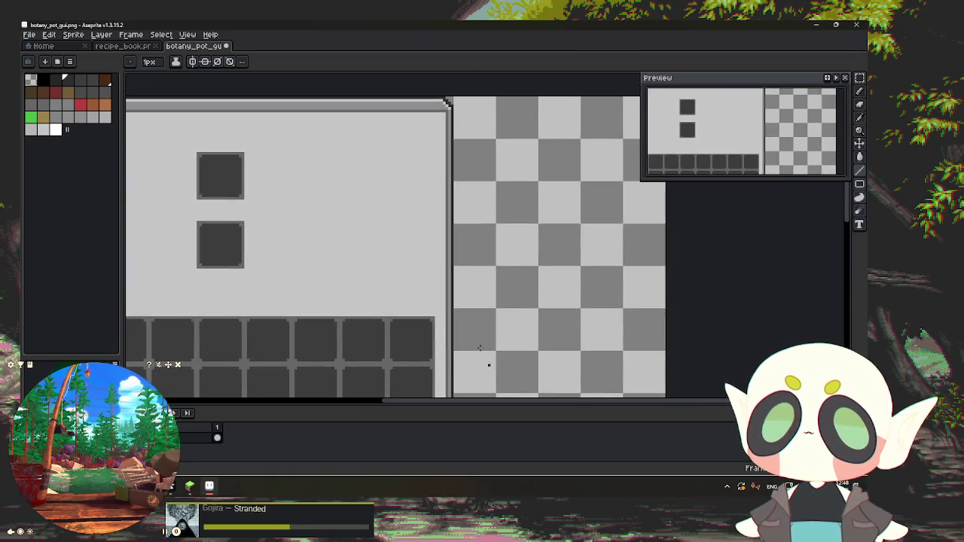
scroll(482, 226, "up", 2)
key("alt")
left_click(470, 191, "alt")
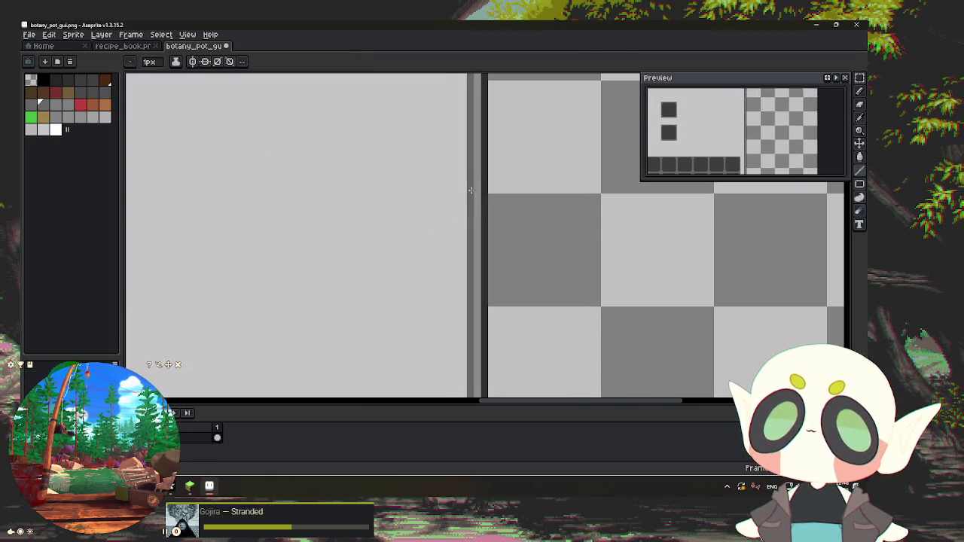
Step: Use the Paint Bucket to turn the light grey panel background mid grey, then switch to Minecraft
key("g")
scroll(399, 187, "down", 4)
scroll(299, 196, "up", 2)
scroll(299, 196, "down", 2)
scroll(299, 196, "up", 1)
scroll(284, 148, "up", 1)
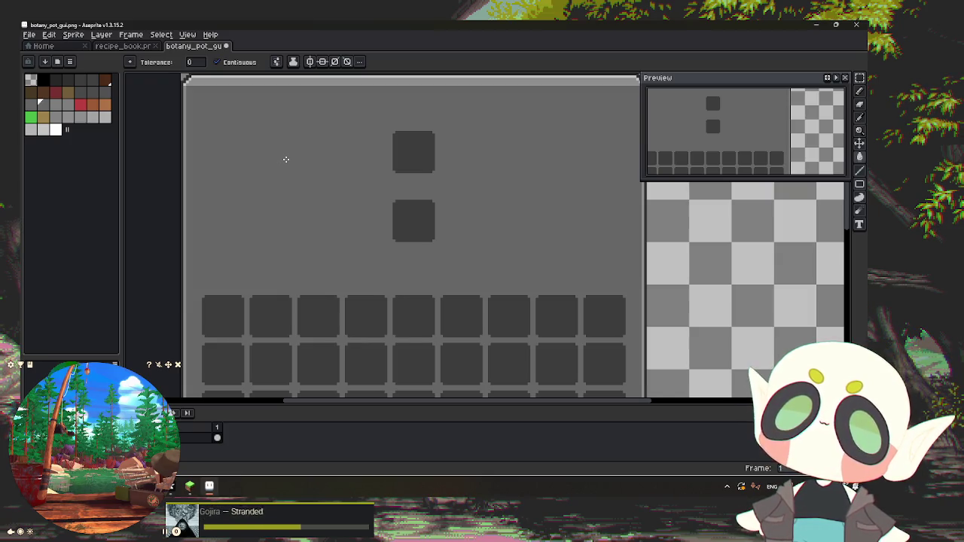
scroll(285, 159, "down", 1)
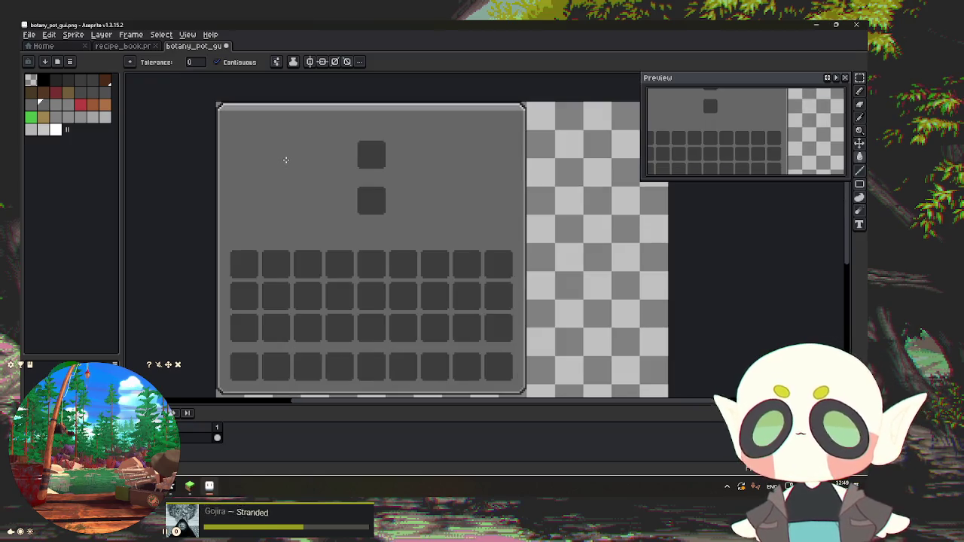
scroll(285, 165, "up", 1)
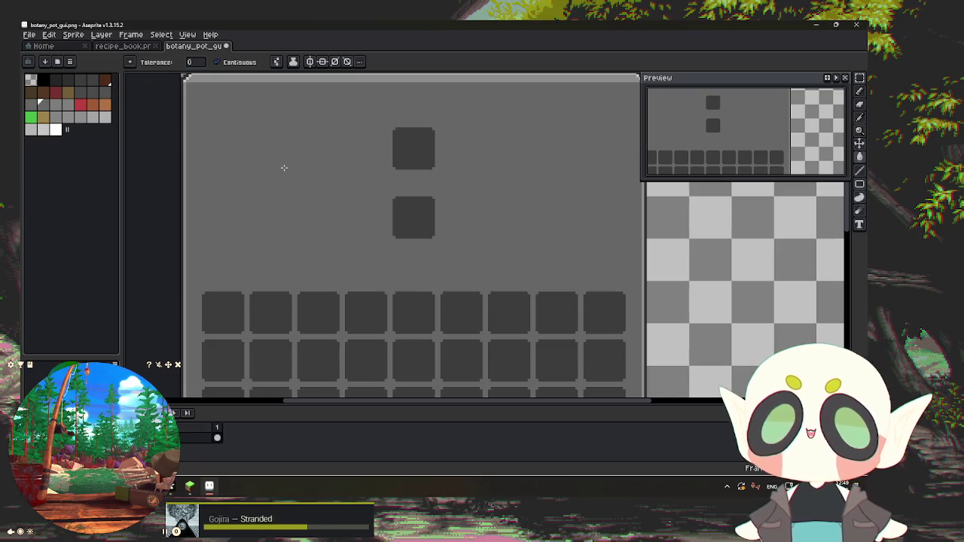
left_click(189, 486)
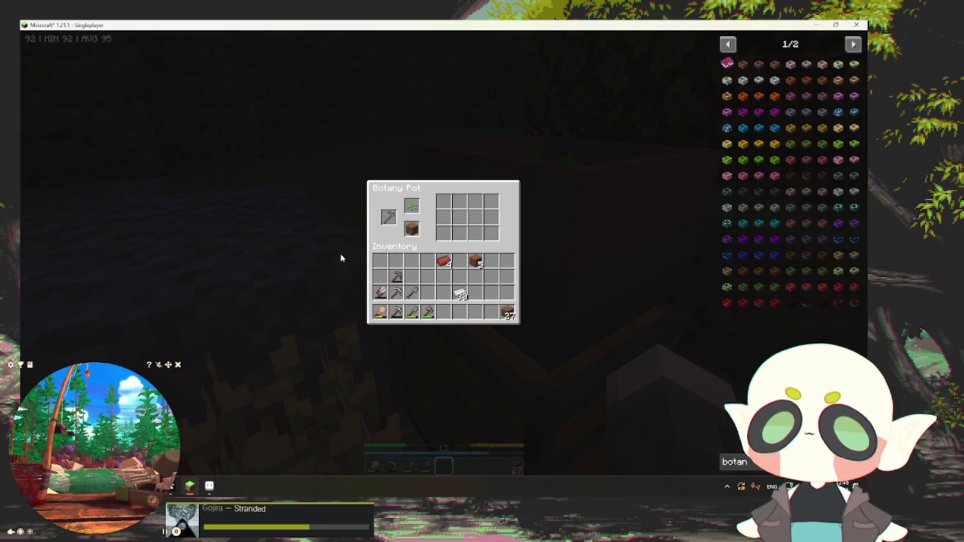
Step: Close the Botany Pot window, harvest the wheat, reopen the pot, and return to Aseprite
key("Escape")
right_click(443, 253)
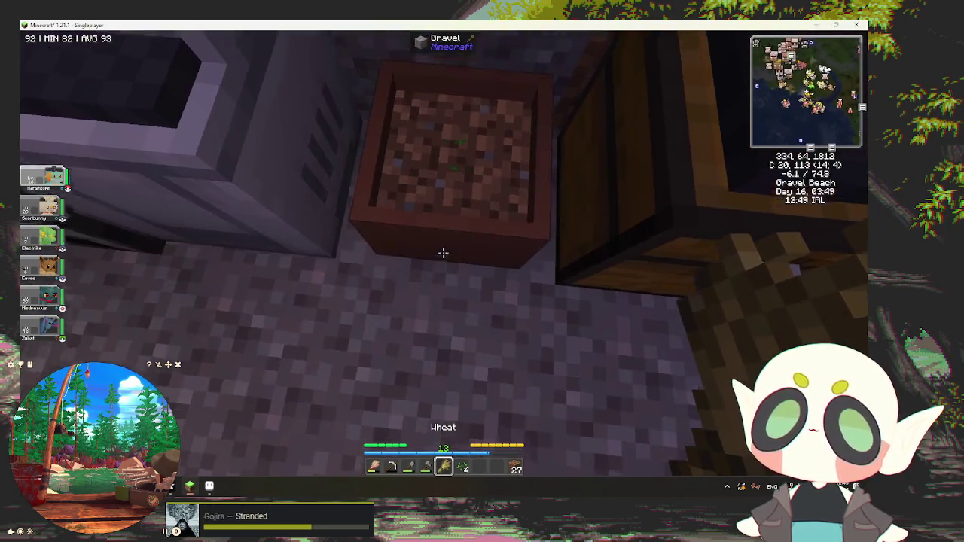
right_click(442, 253)
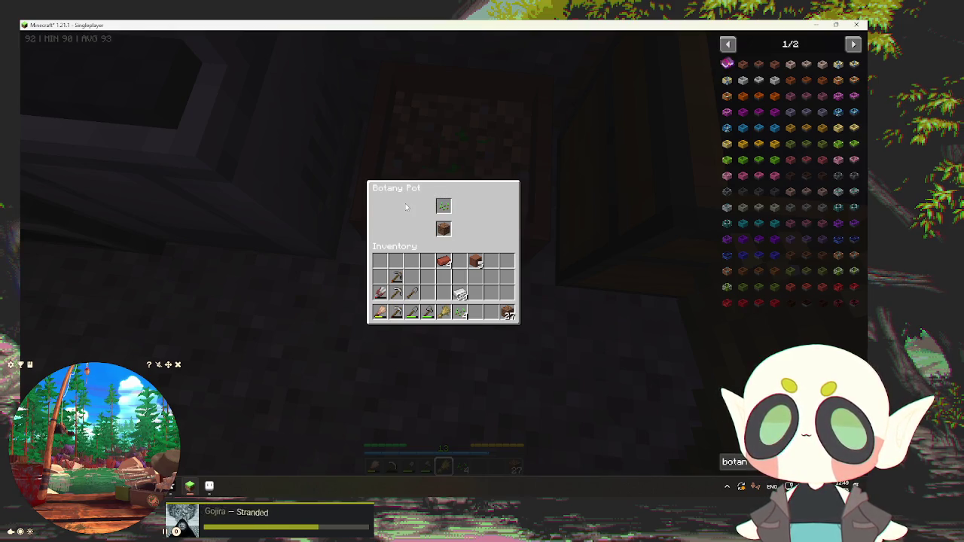
left_click(192, 488)
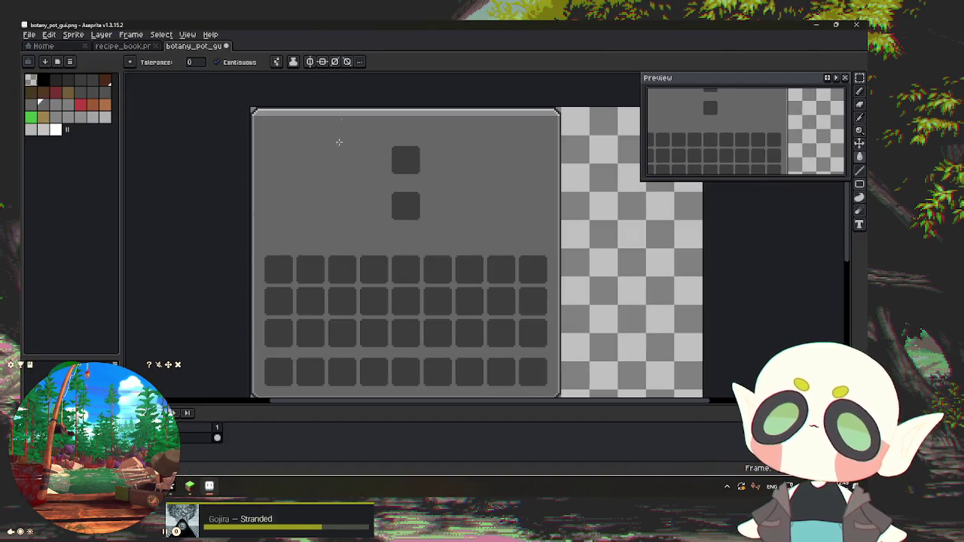
Step: Pan around the recipe_book sprite to view its whole panel and dark slot grids
left_click(123, 46)
scroll(249, 293, "down", 4)
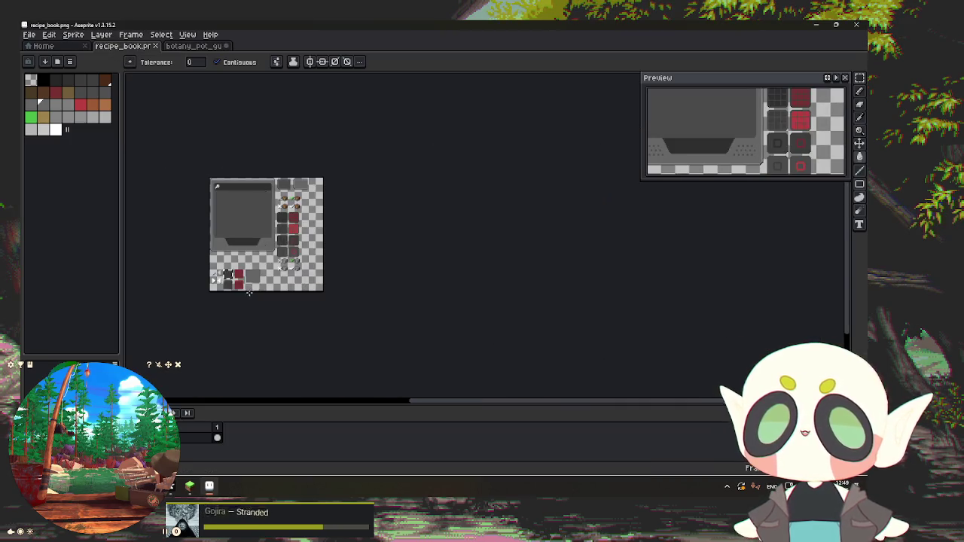
scroll(248, 292, "up", 5)
left_click_drag(329, 194, 402, 369)
scroll(374, 315, "down", 2)
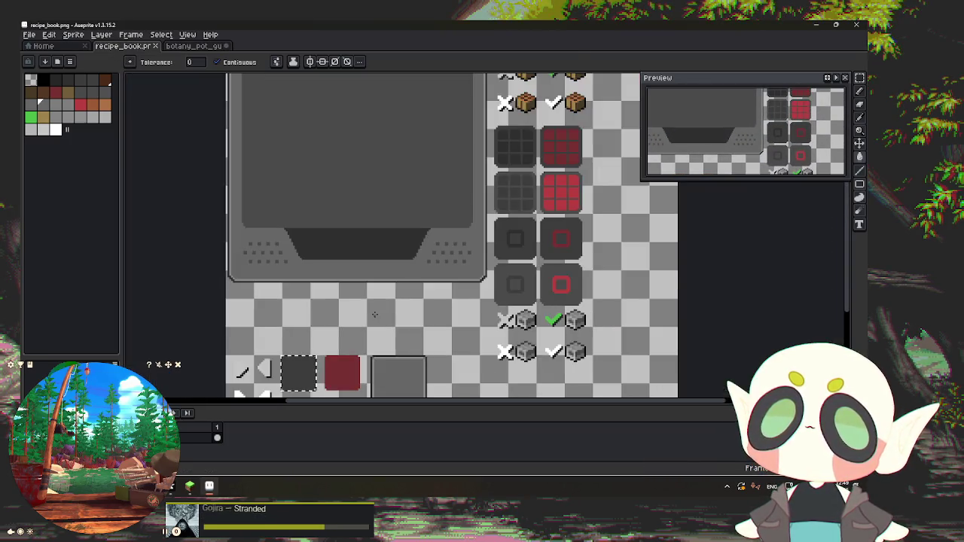
left_click_drag(306, 198, 311, 312)
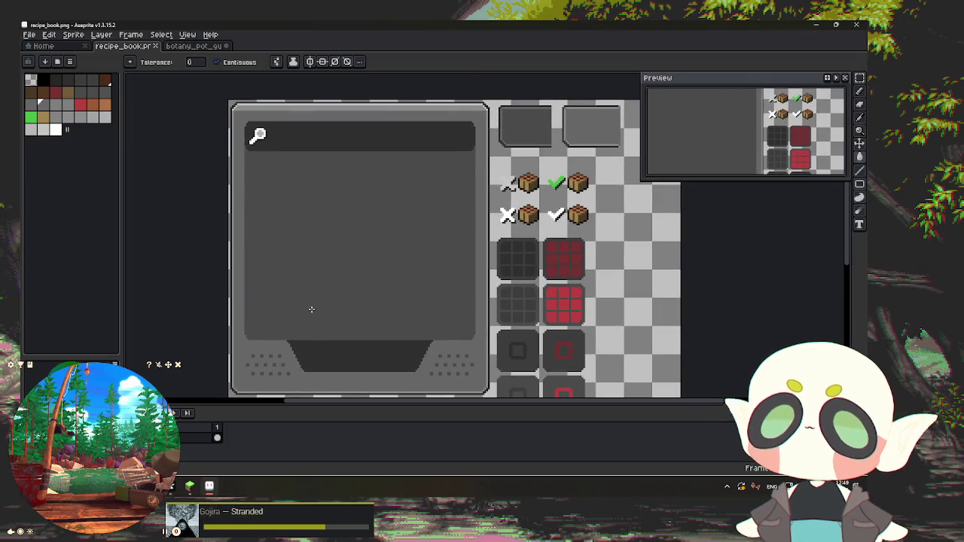
scroll(311, 309, "up", 1)
scroll(308, 312, "down", 1)
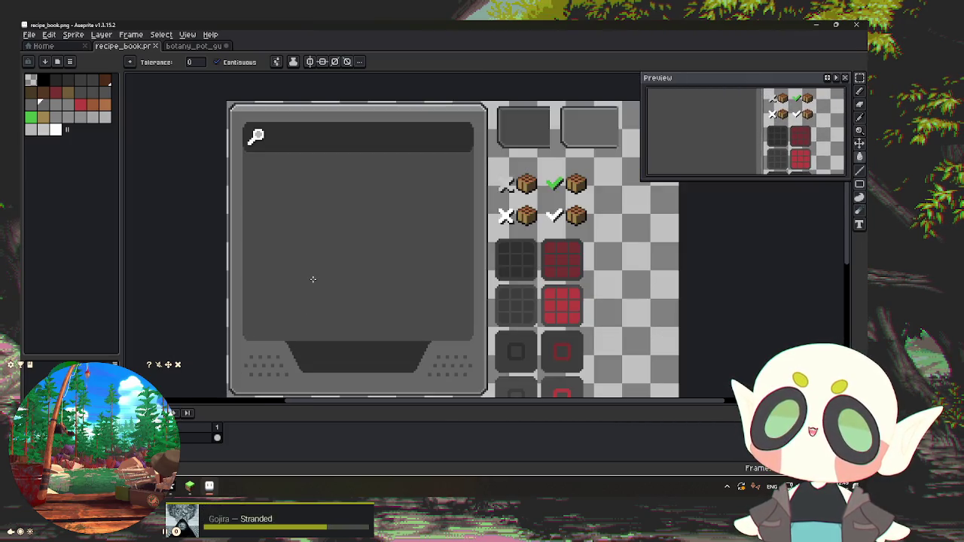
scroll(364, 266, "down", 2)
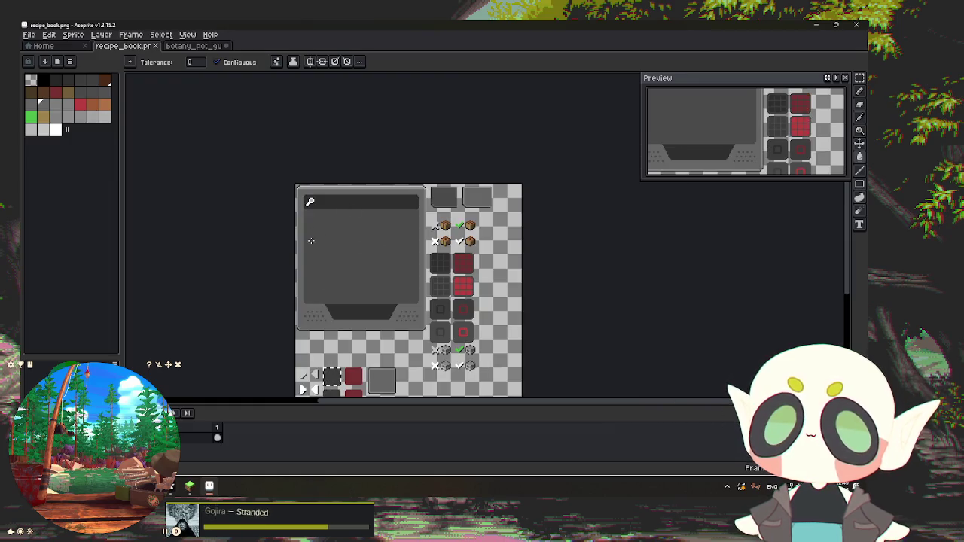
scroll(327, 281, "up", 3)
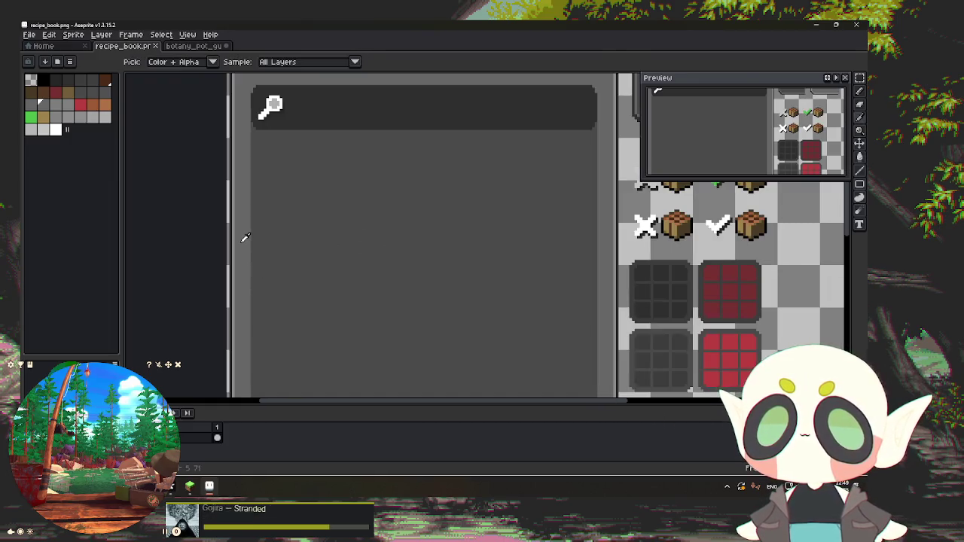
Step: Flip between botany_pot_gui and recipe_book once more, ending on botany_pot_gui
left_click(193, 46)
scroll(292, 210, "down", 2)
scroll(293, 211, "up", 2)
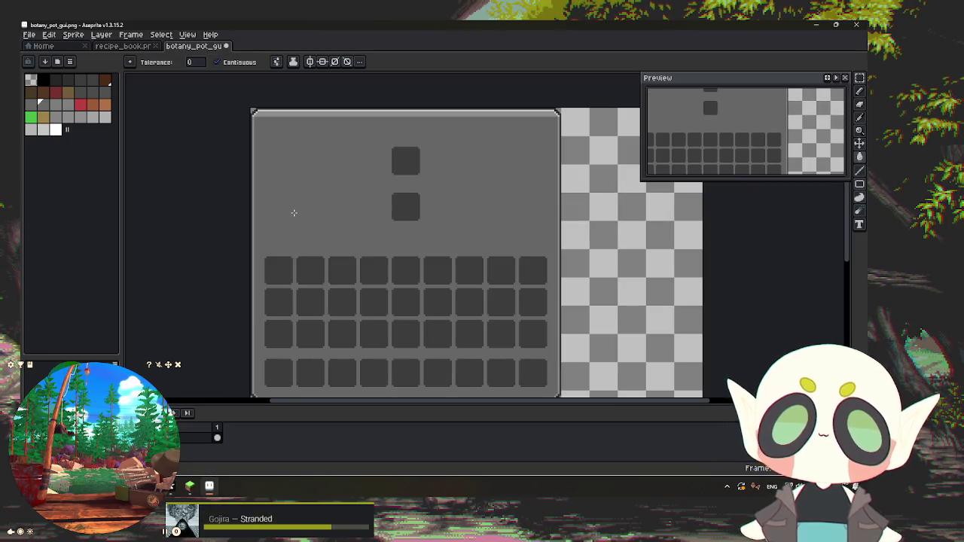
left_click(128, 46)
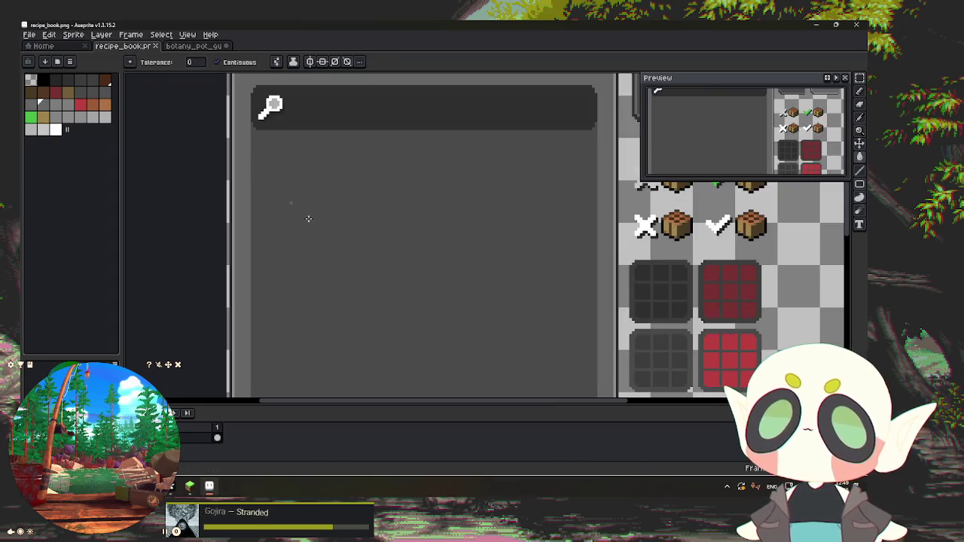
scroll(363, 211, "down", 1)
key("ctrl+Tab")
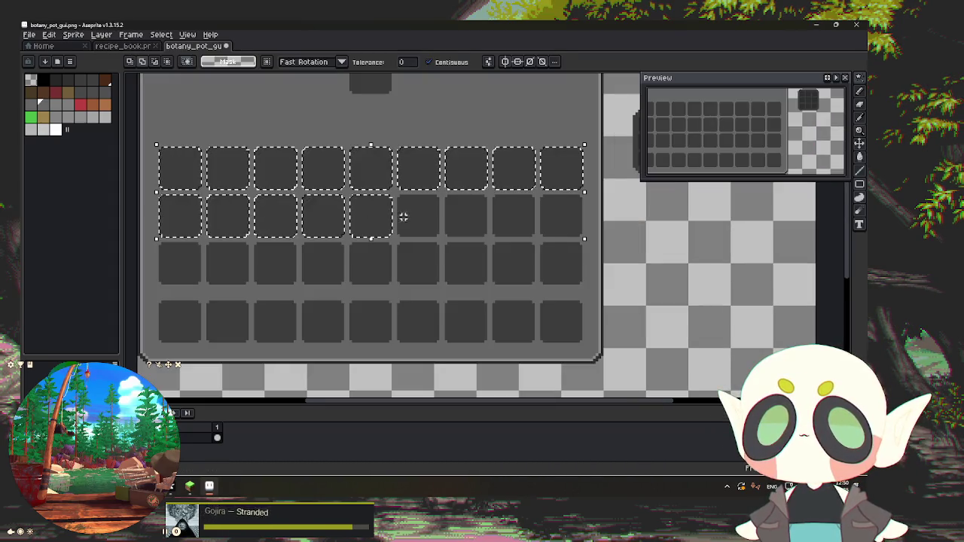
Step: Add the right-side slots and the whole third inventory row to the Magic Wand selection
left_click(561, 216, "shift")
left_click(564, 260, "shift")
left_click(520, 264, "shift")
left_click(450, 265, "shift")
left_click(402, 264, "shift")
left_click(372, 262, "shift")
left_click(324, 261, "shift")
left_click(275, 263, "shift")
left_click(228, 263, "shift")
left_click(180, 264, "shift")
Step: Add the bottom-row slots and both upper pot slots to the selection
left_click(200, 324, "shift")
left_click(268, 320, "shift")
left_click(320, 318, "shift")
left_click(365, 319, "shift")
left_click(438, 318, "shift")
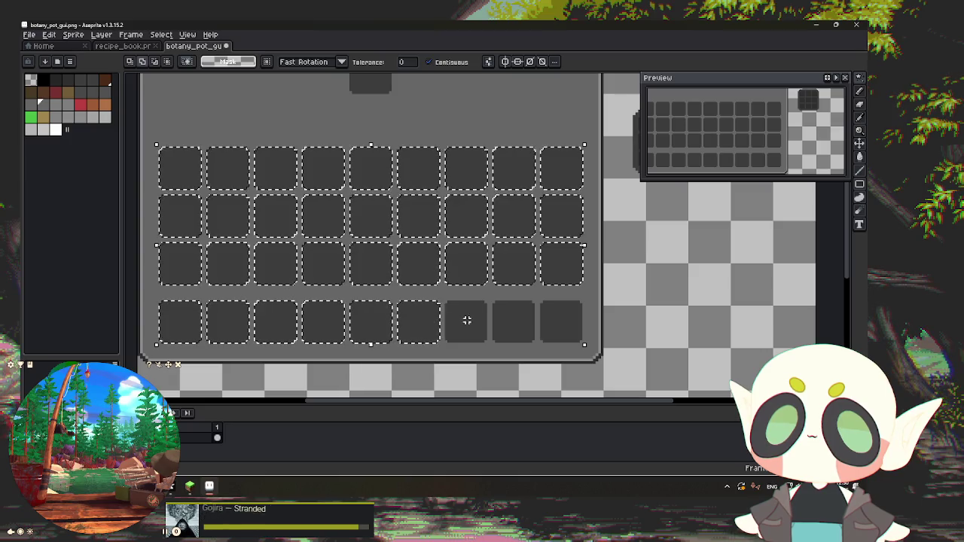
left_click(502, 319, "shift")
left_click(555, 321, "shift")
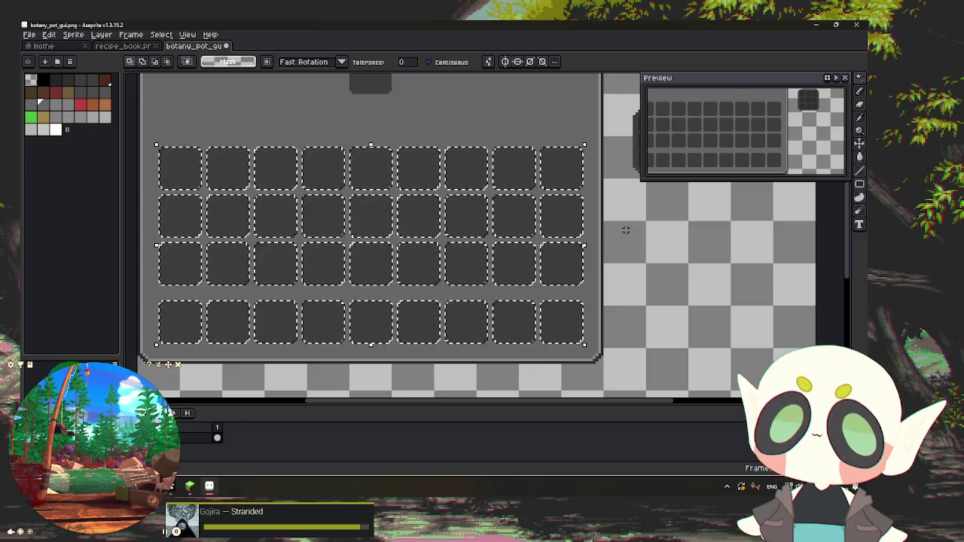
scroll(618, 301, "up", 3)
left_click(355, 199)
left_click(360, 125, "shift")
scroll(440, 262, "down", 2)
scroll(431, 259, "up", 2)
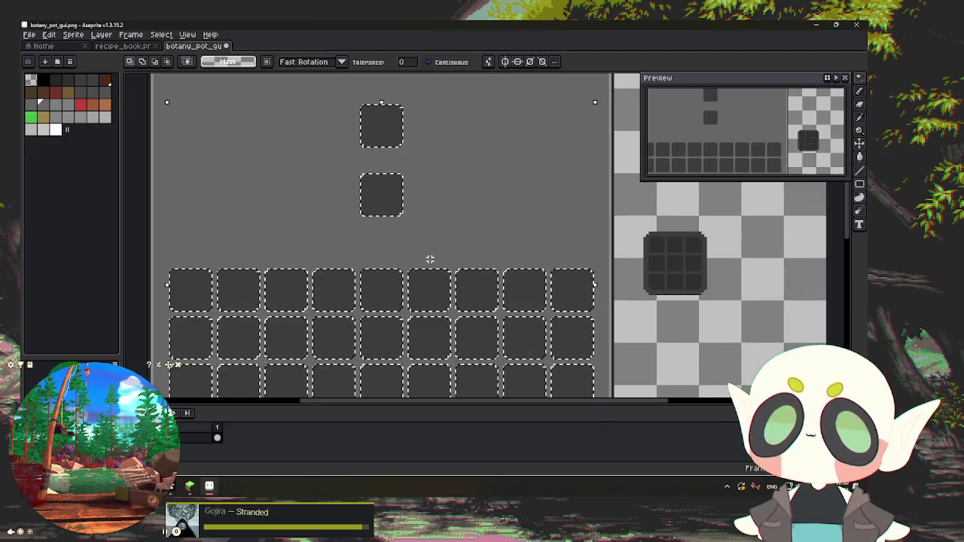
scroll(682, 276, "up", 2)
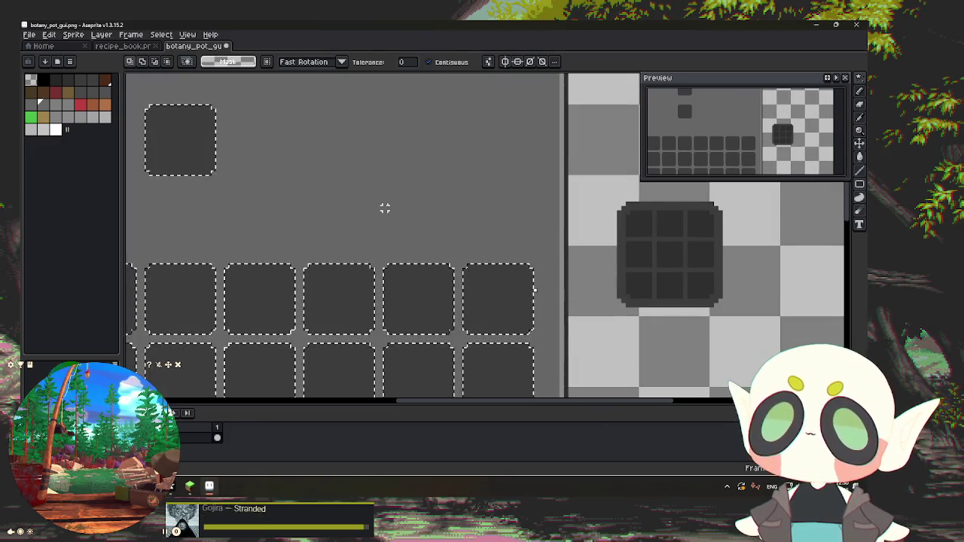
Step: Sample a darker grey from the canvas as the fill colour
key("i")
left_click(645, 223)
key("w")
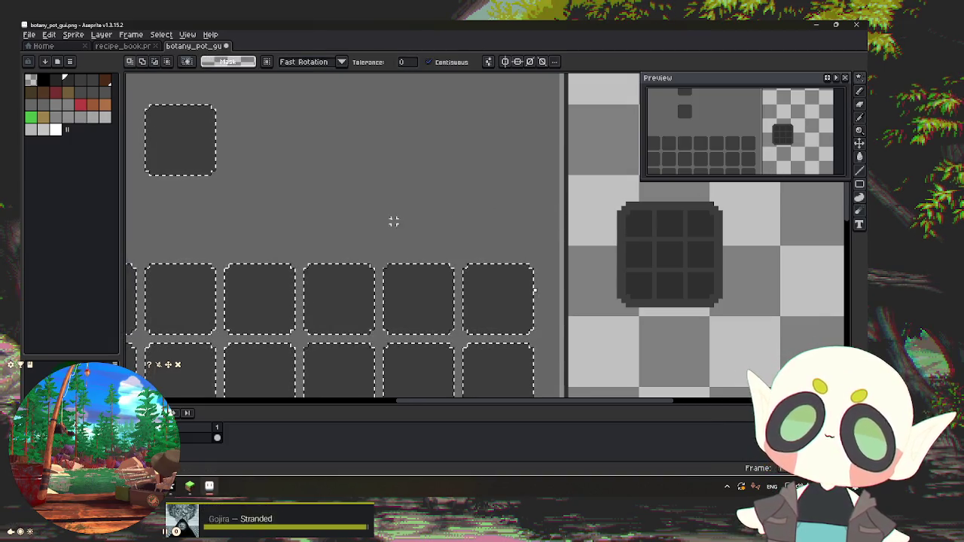
Step: Fill the bottom-row slots and several more slot squares with the darker grey
left_click(192, 294)
left_click(261, 294)
left_click(339, 294)
left_click(418, 294)
scroll(468, 289, "down", 1)
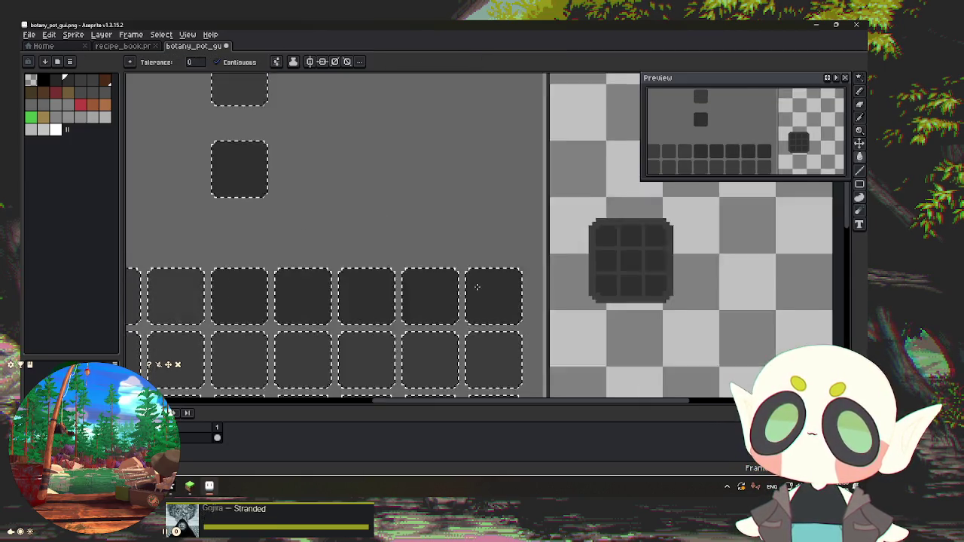
scroll(460, 293, "down", 5)
scroll(444, 300, "up", 3)
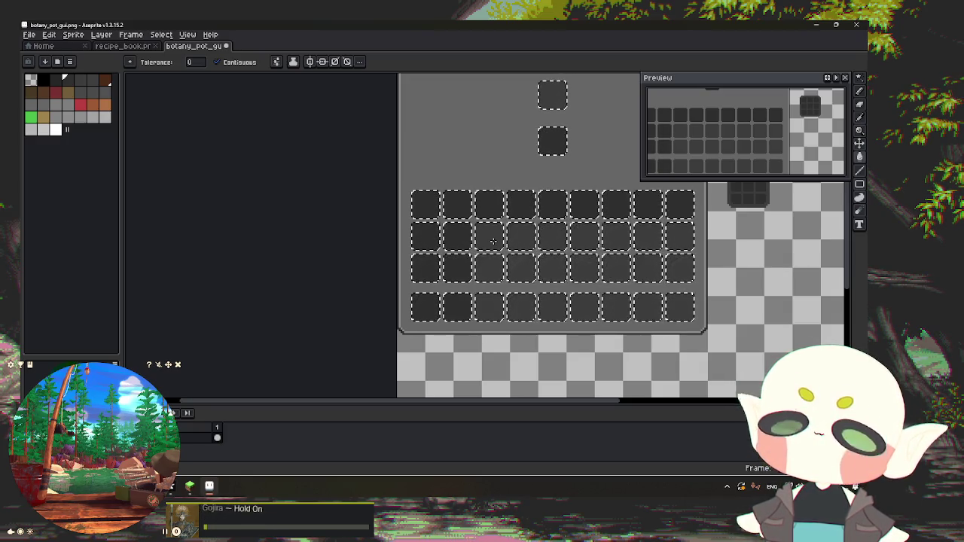
mouse_move(522, 309)
left_mouse_down()
mouse_move(521, 268)
mouse_move(554, 237)
mouse_move(558, 205)
mouse_move(583, 237)
left_mouse_up()
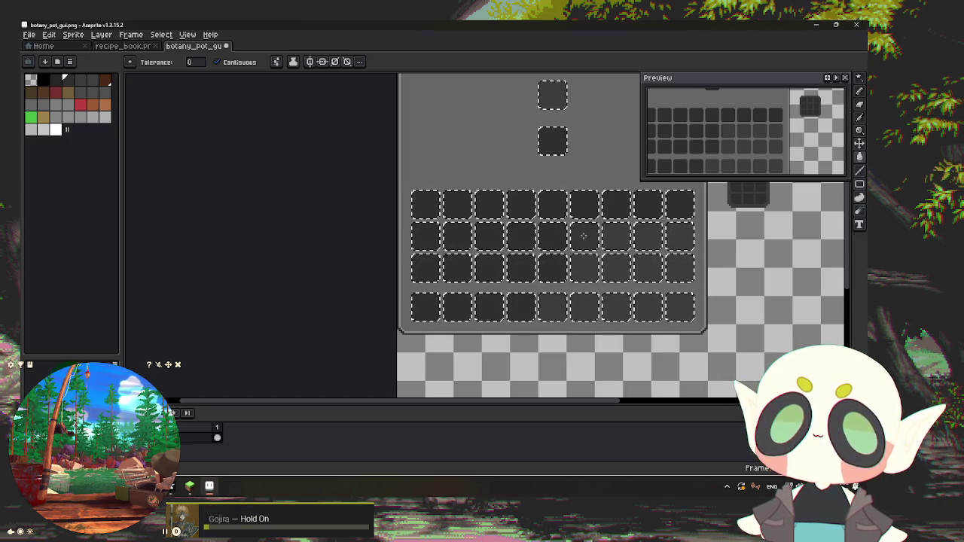
Step: Fill the remaining right-hand slot columns darker grey, then switch to Minecraft
left_click(584, 236)
left_click(584, 268)
left_click(584, 306)
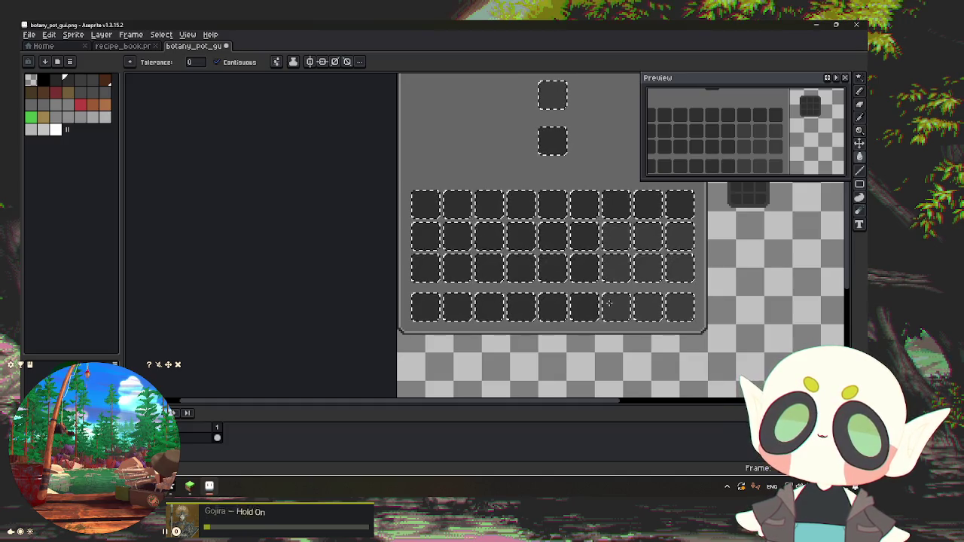
left_click(617, 306)
left_click(616, 268)
left_click(616, 236)
left_click(645, 269)
left_click(648, 305)
left_click(680, 306)
left_click(680, 268)
left_click(672, 241)
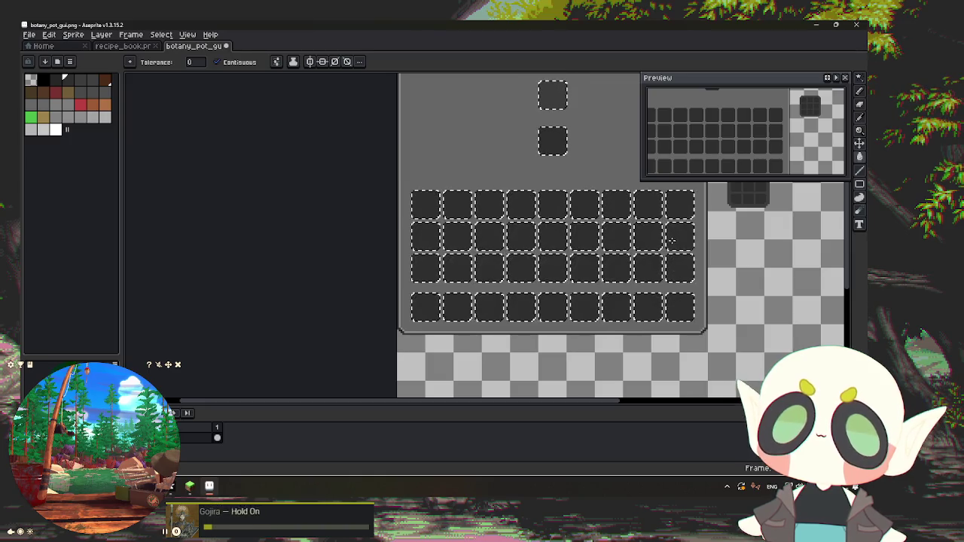
left_click(190, 485)
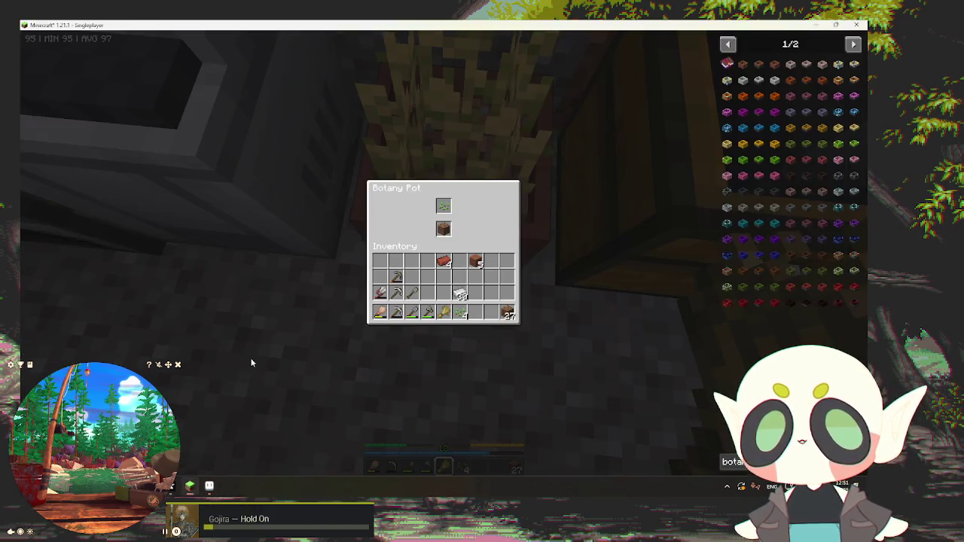
Step: Compare the Botany Pot screen with the inventory, then deselect the slots in botany_pot_gui.png
key("Escape")
key("e")
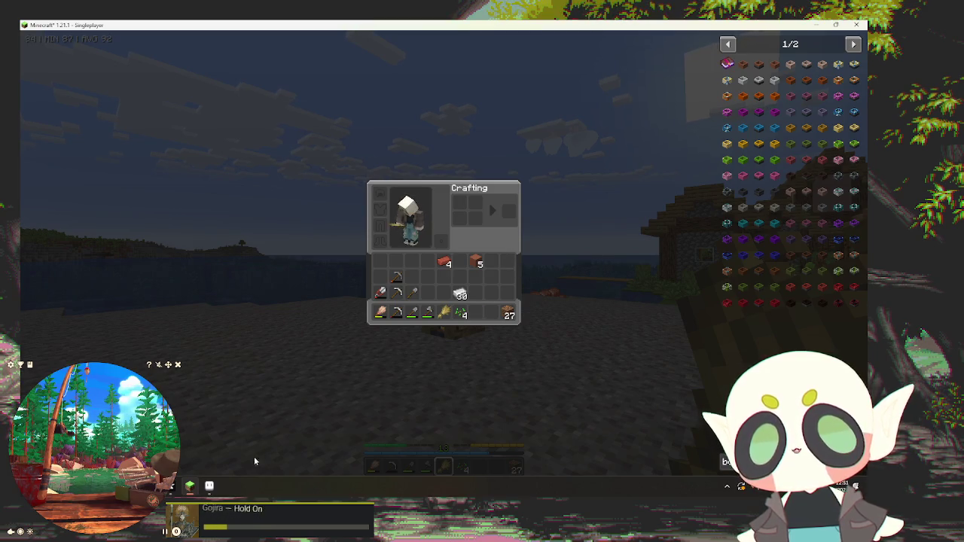
left_click(208, 486)
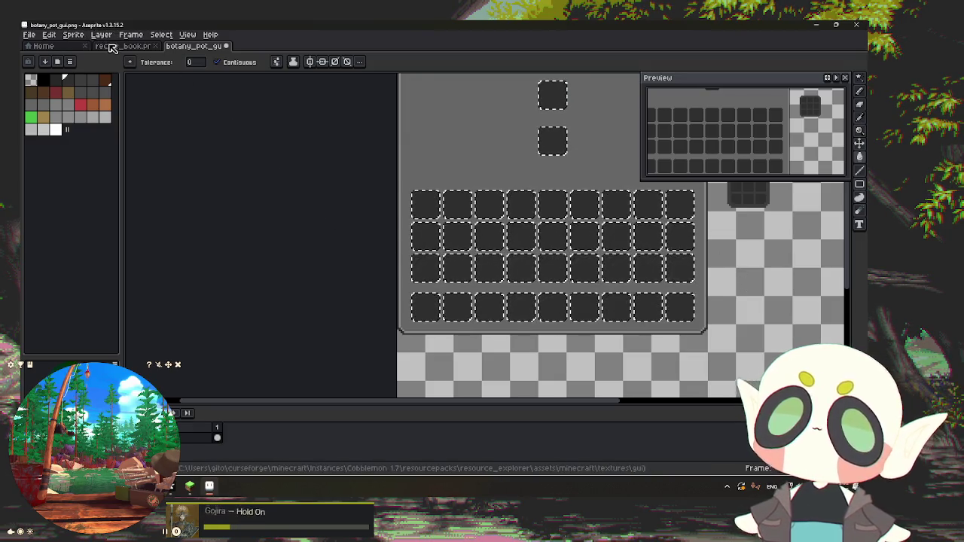
key("ctrl+shift+Tab")
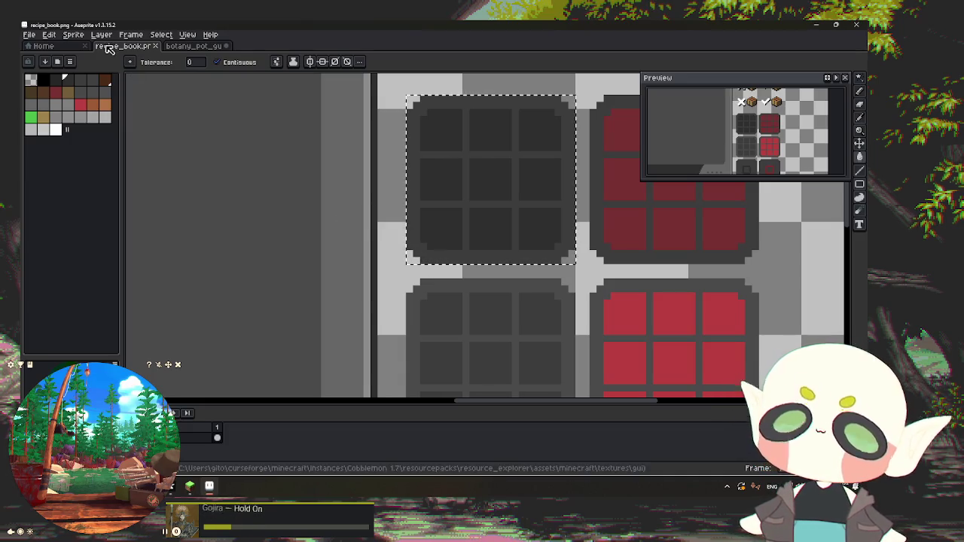
left_click(193, 46)
key("ctrl+d")
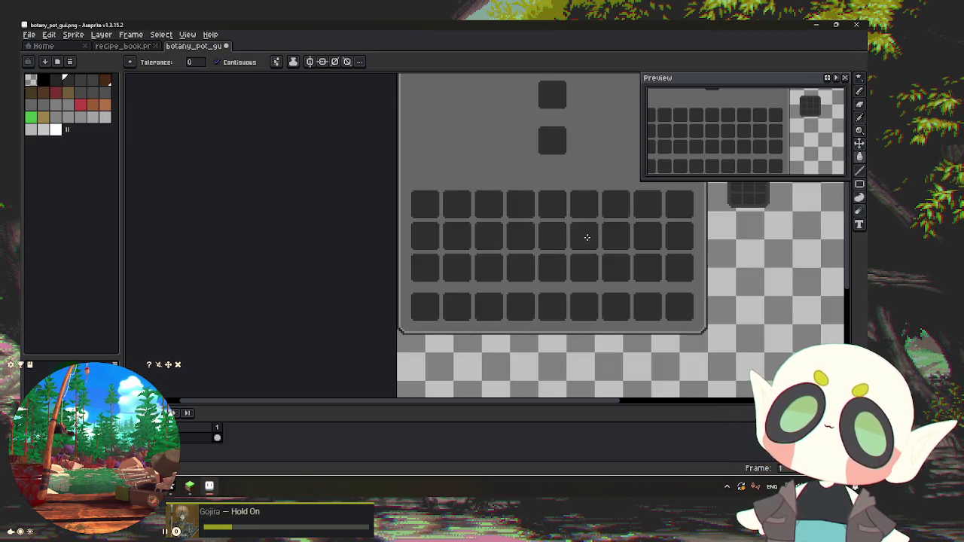
Step: Zoom in and fill the light notch at the slot corner with a Pencil pixel
scroll(656, 327, "up", 2)
scroll(616, 308, "up", 2)
key("i")
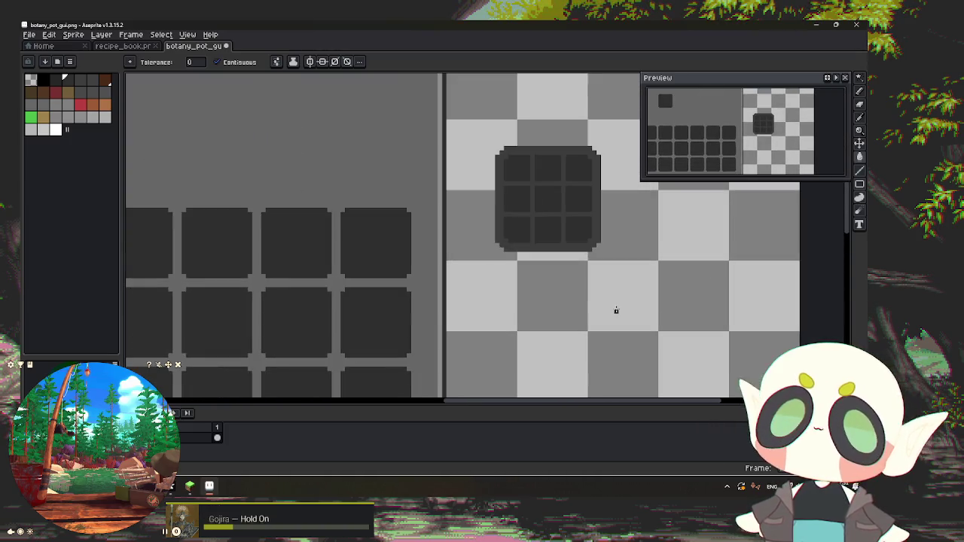
key("w")
scroll(399, 218, "up", 1)
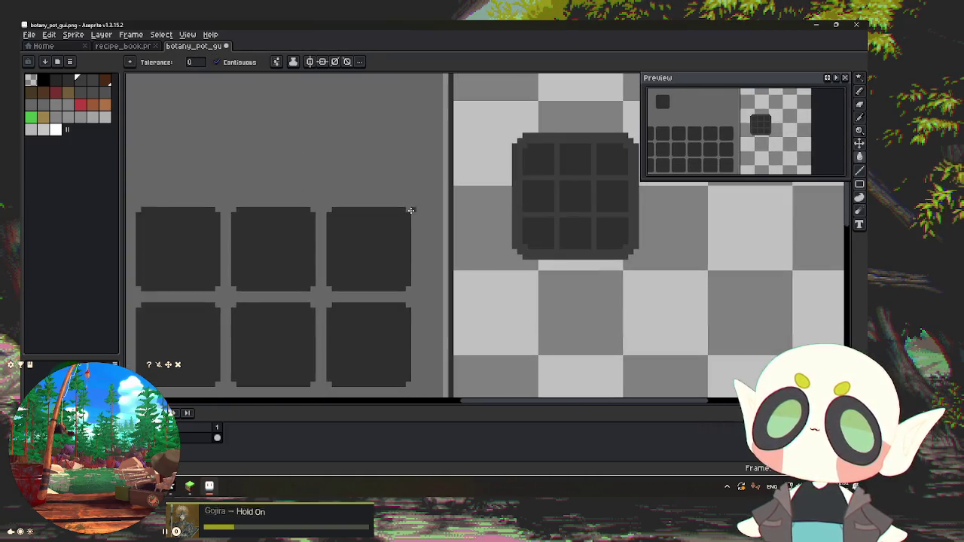
scroll(411, 209, "up", 1)
scroll(410, 209, "up", 2)
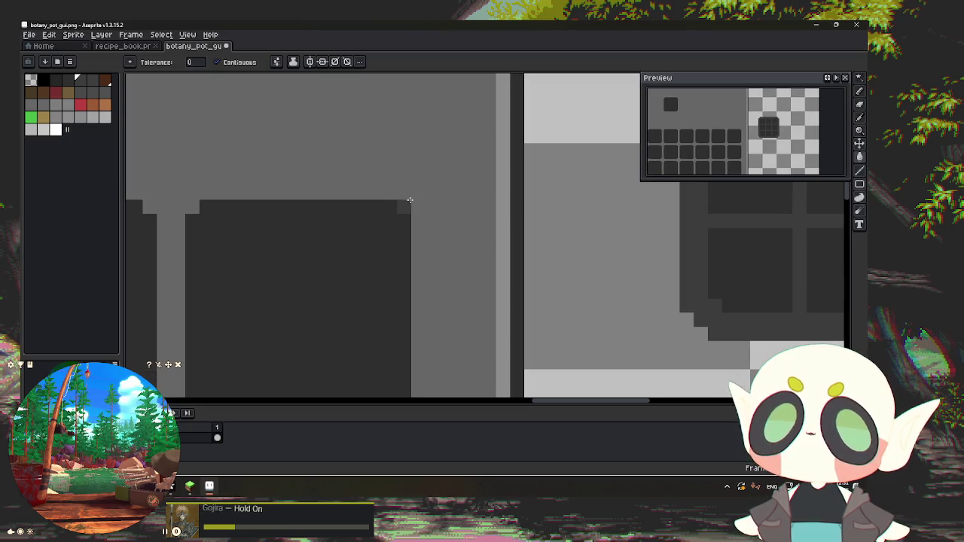
key("b")
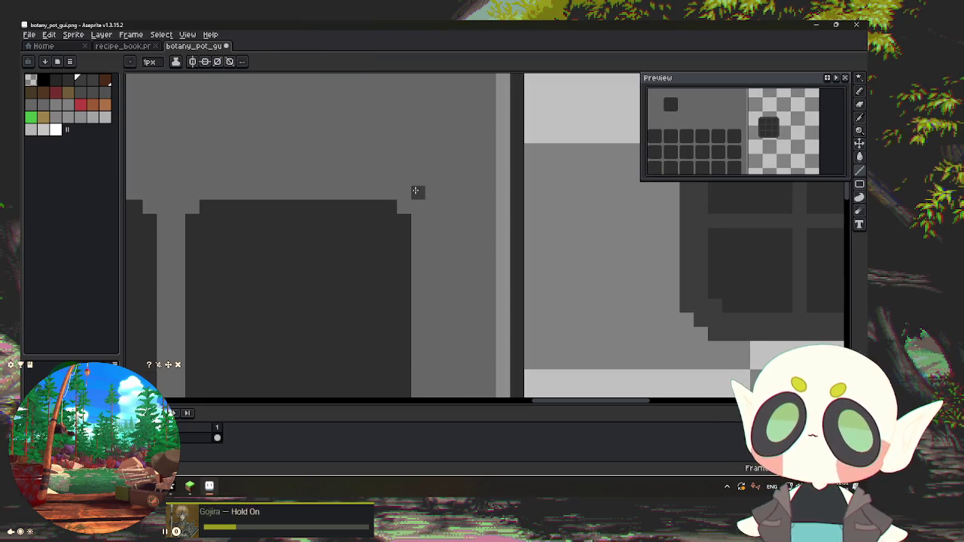
left_click(405, 206)
Step: Draw dark grey vertical strokes down the right edge of the slot grid
scroll(416, 204, "down", 2)
scroll(416, 202, "up", 2)
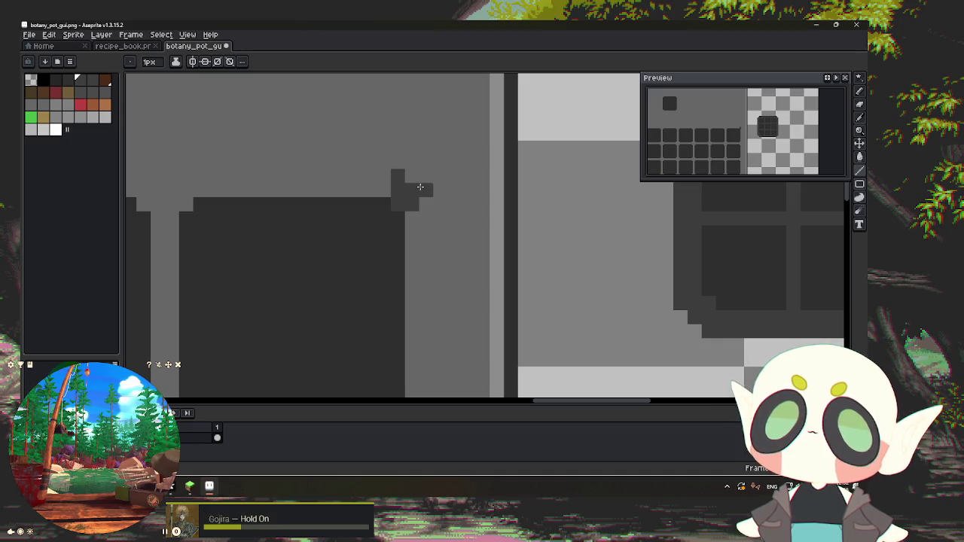
scroll(424, 213, "down", 1)
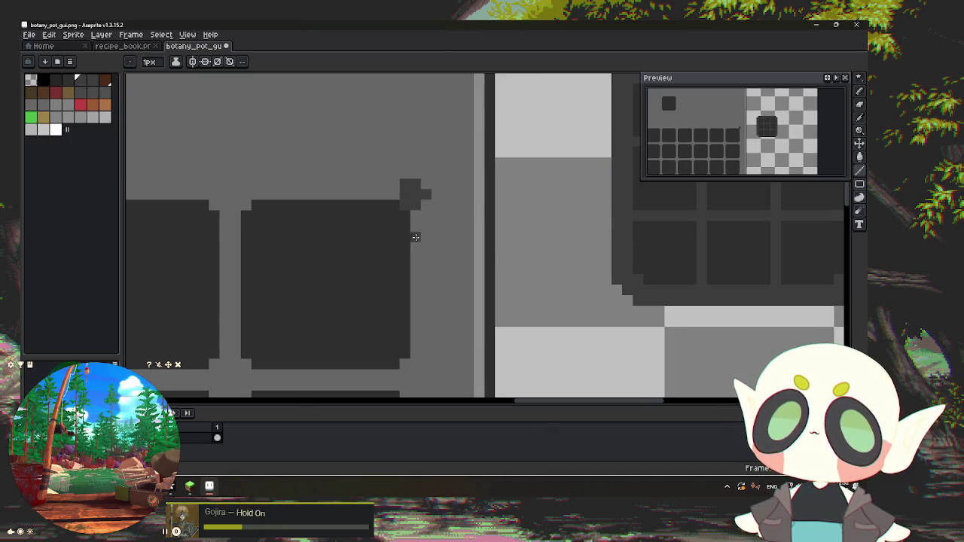
left_click_drag(415, 214, 415, 280)
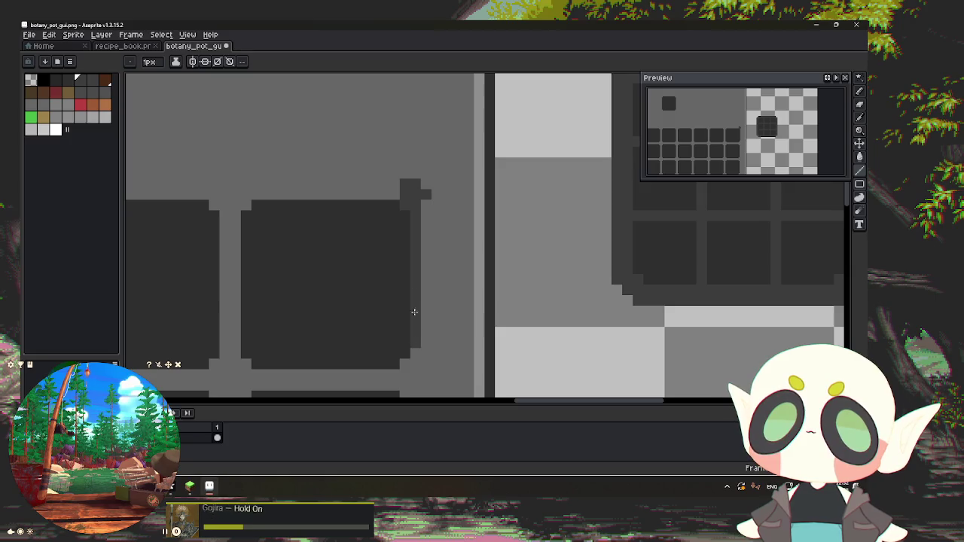
mouse_move(424, 206)
left_mouse_down()
mouse_move(424, 372)
mouse_move(428, 223)
mouse_move(422, 250)
left_mouse_up()
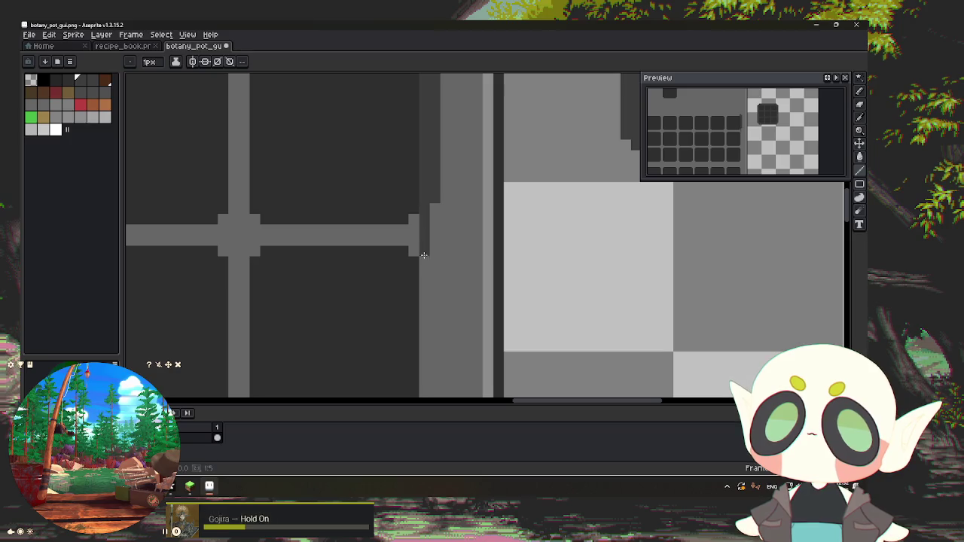
left_click_drag(433, 210, 428, 317)
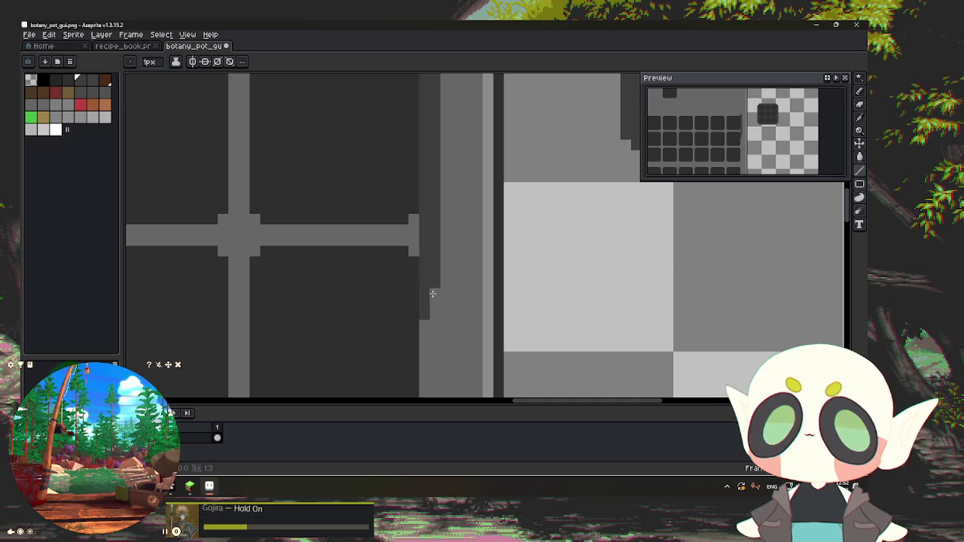
scroll(435, 185, "down", 2)
scroll(429, 180, "up", 2)
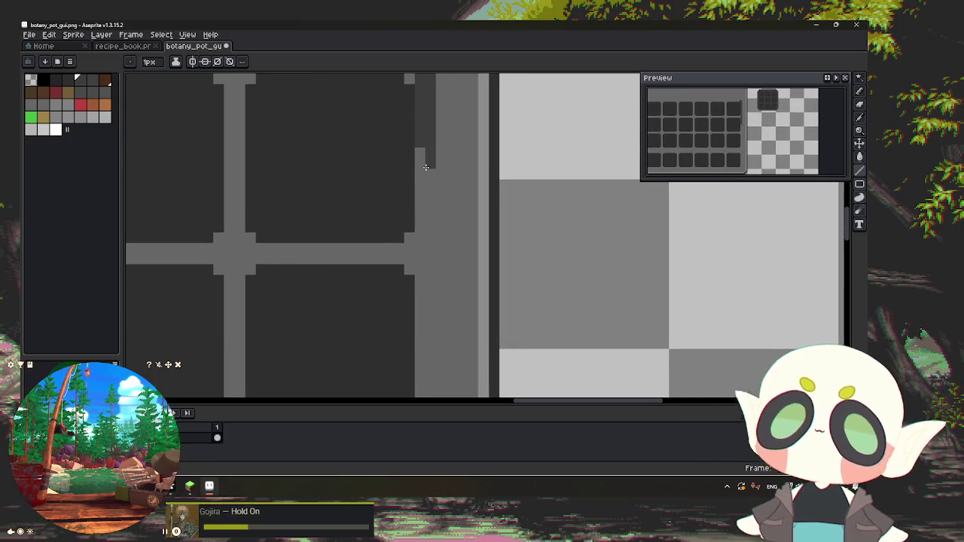
scroll(426, 178, "down", 3)
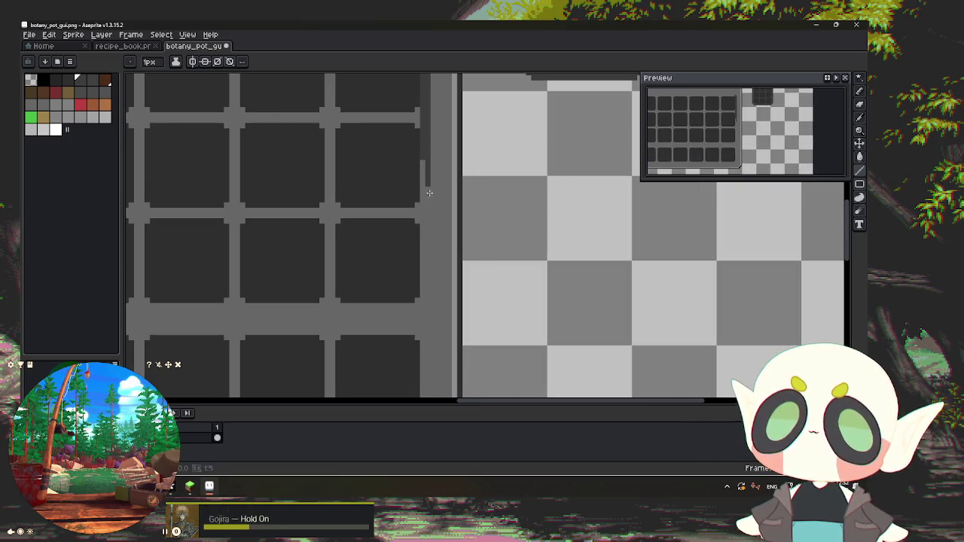
left_click_drag(427, 235, 428, 277)
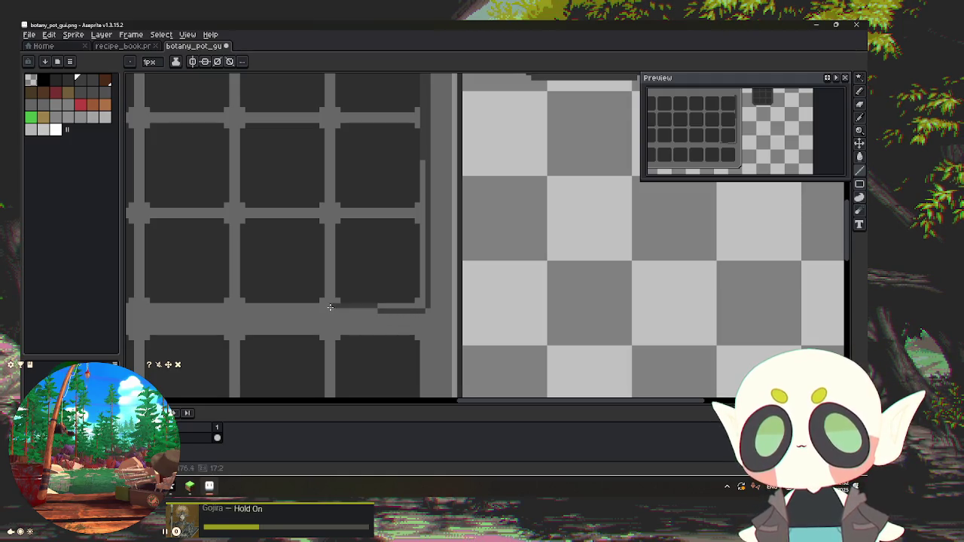
Step: Draw long dark grey outline lines along the slot grid's side and top edges
scroll(150, 316, "left", 5)
left_click_drag(125, 316, 525, 311)
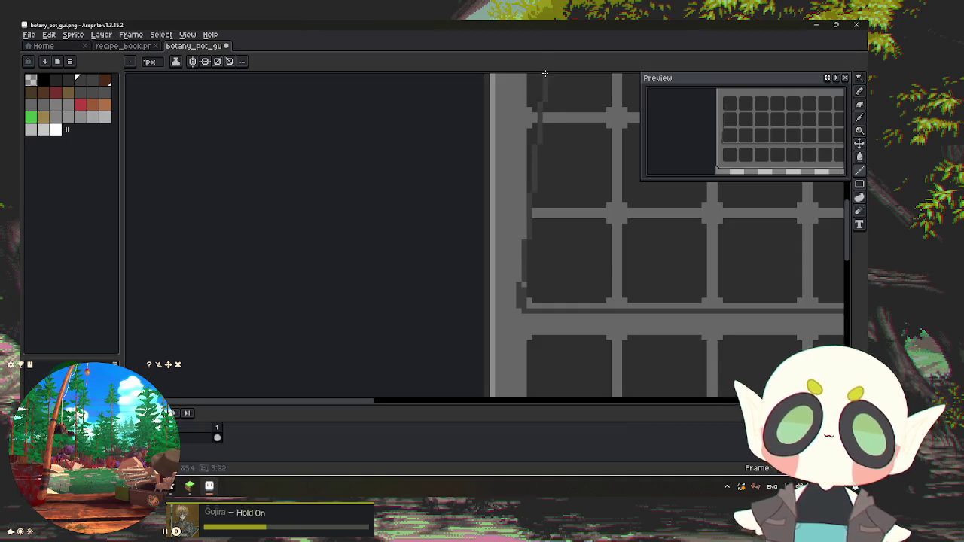
scroll(527, 226, "up", 5)
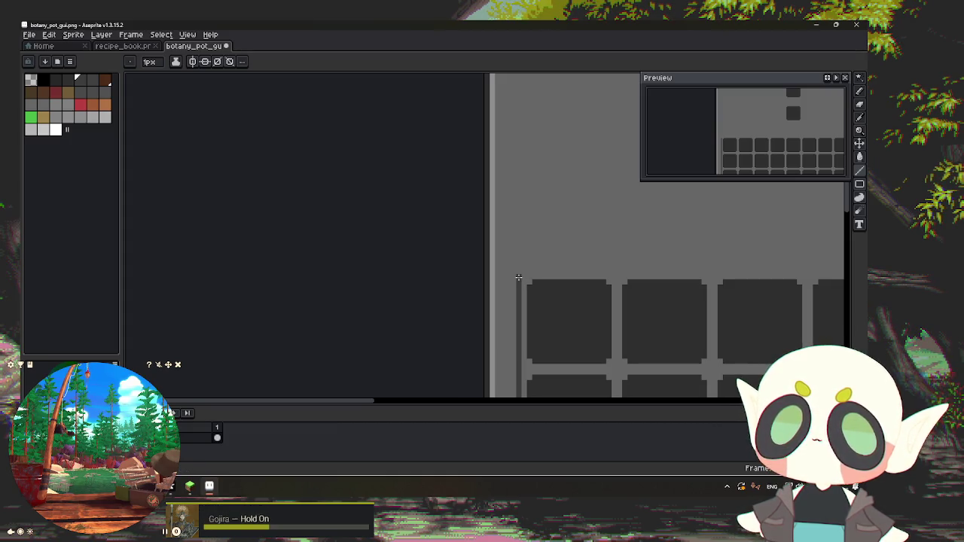
left_click(524, 272)
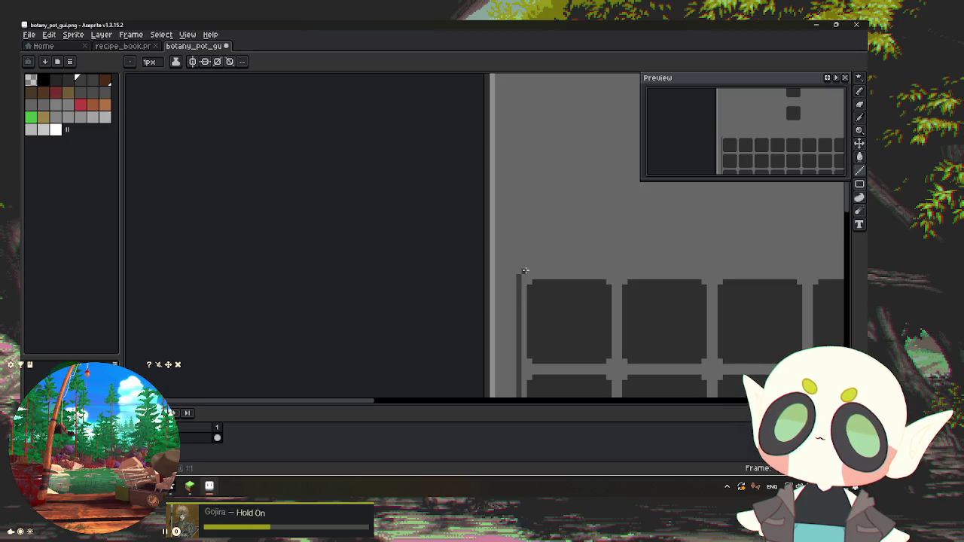
left_click_drag(527, 271, 748, 269)
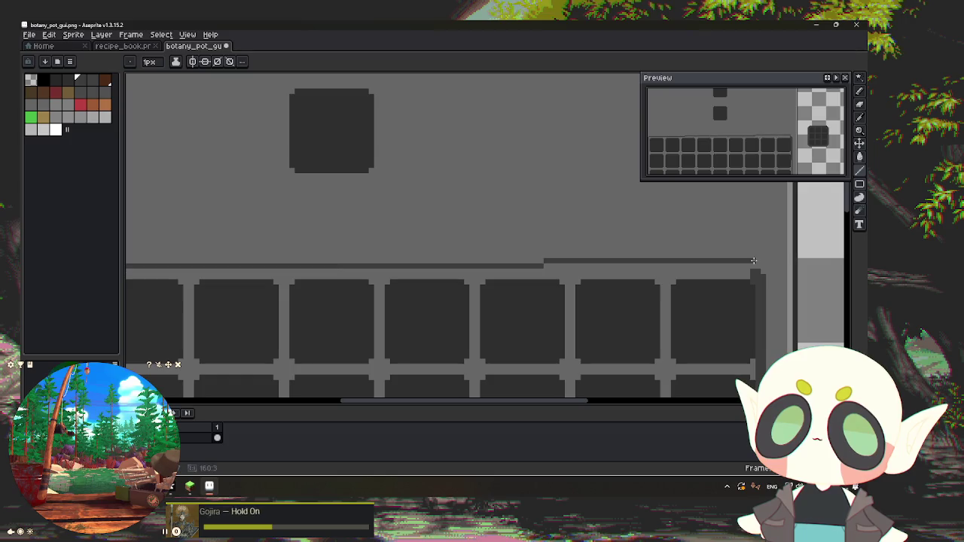
left_click_drag(748, 268, 755, 268)
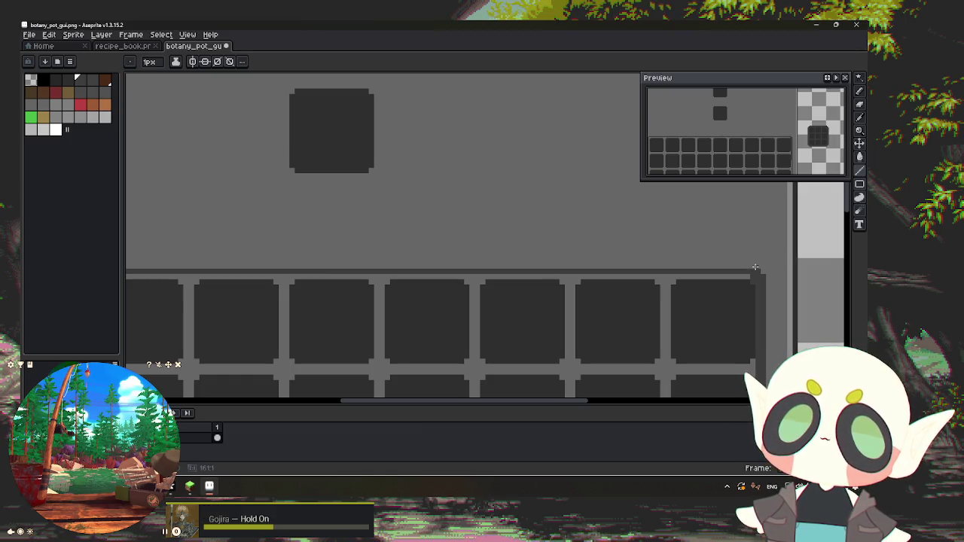
scroll(694, 278, "down", 2)
scroll(609, 301, "down", 1)
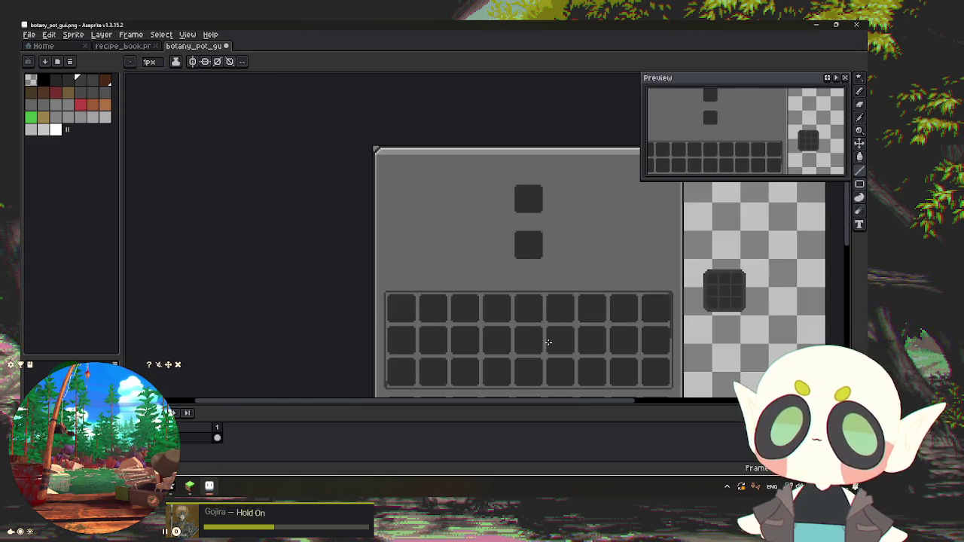
Step: Fix the hotbar row's corner pixel and draw a dark line down its left edge
left_click_drag(550, 339, 533, 208)
scroll(357, 323, "up", 1)
scroll(322, 234, "up", 1)
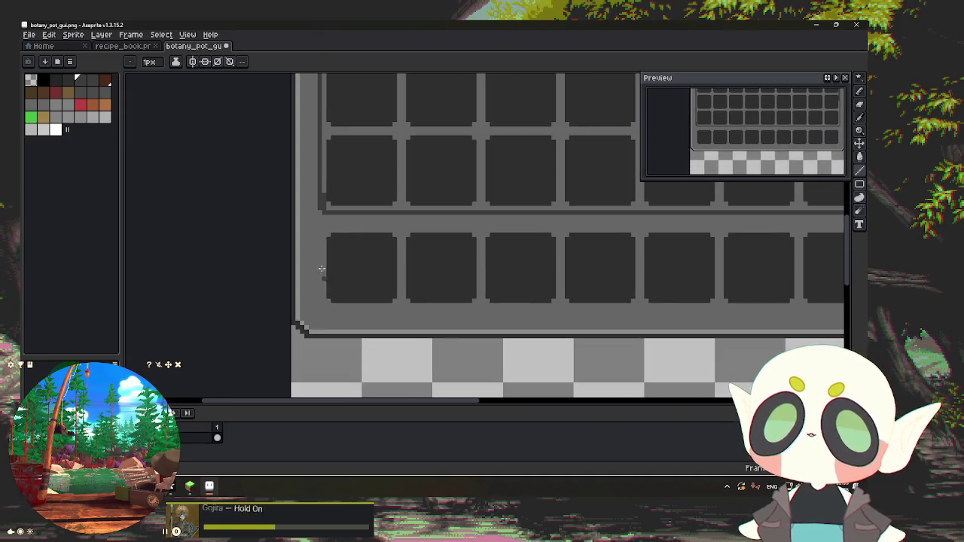
scroll(322, 233, "up", 1)
scroll(321, 233, "up", 1)
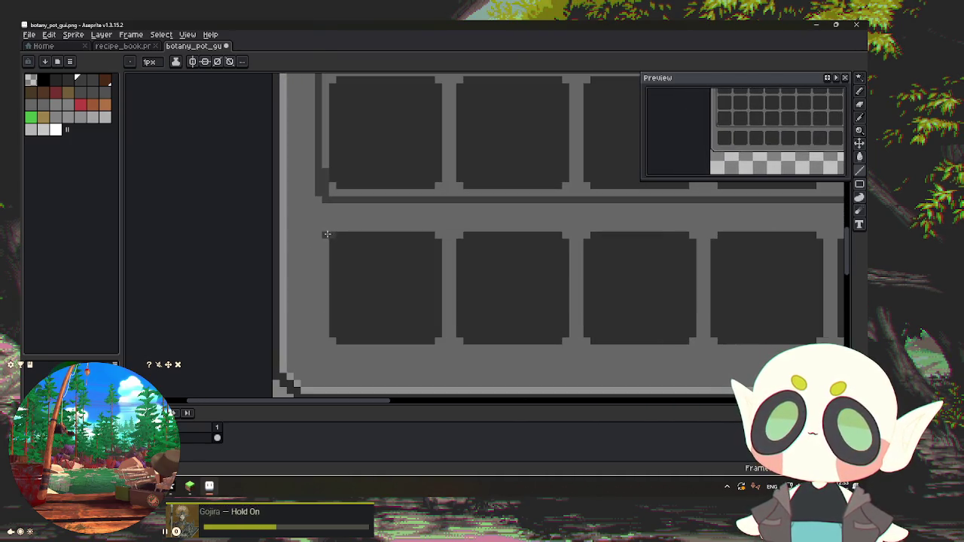
left_click(332, 227)
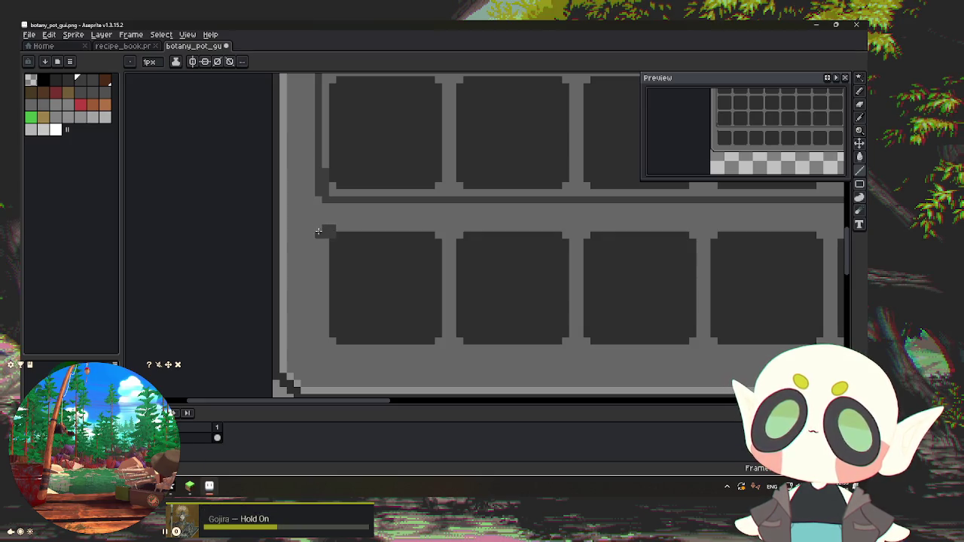
left_click(332, 228)
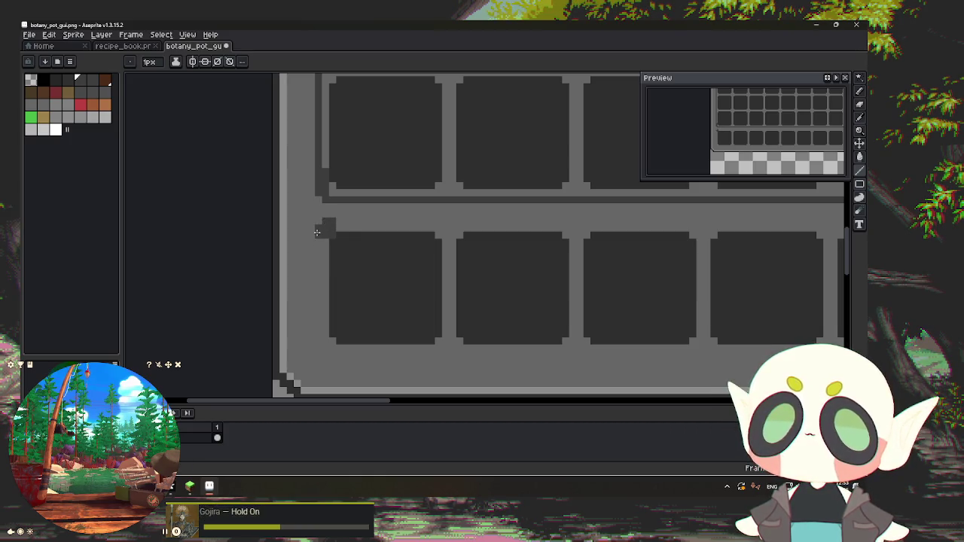
left_click_drag(313, 256, 319, 339)
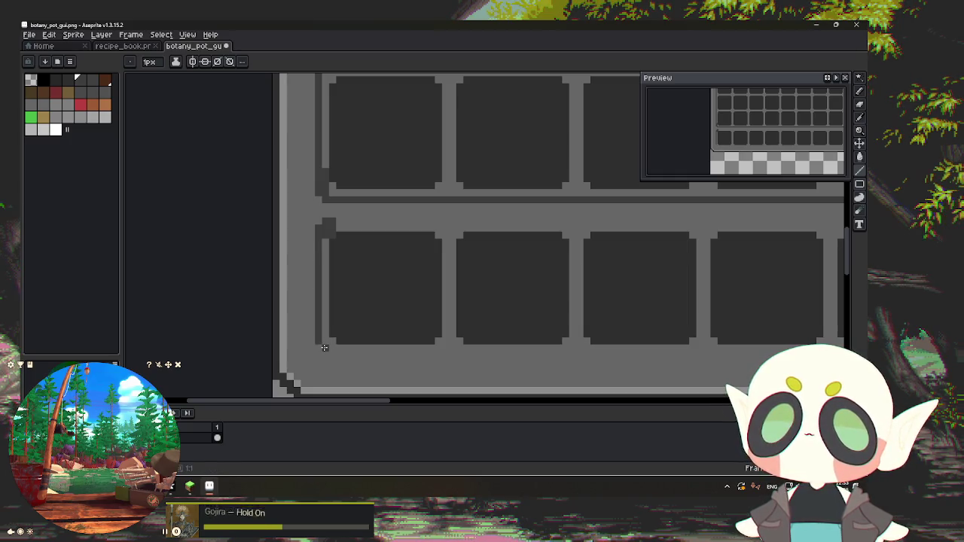
Step: Draw dark lines along the hotbar row's bottom and top edges, then review the framing
mouse_move(339, 347)
left_mouse_down()
mouse_move(319, 345)
mouse_move(704, 354)
left_mouse_up()
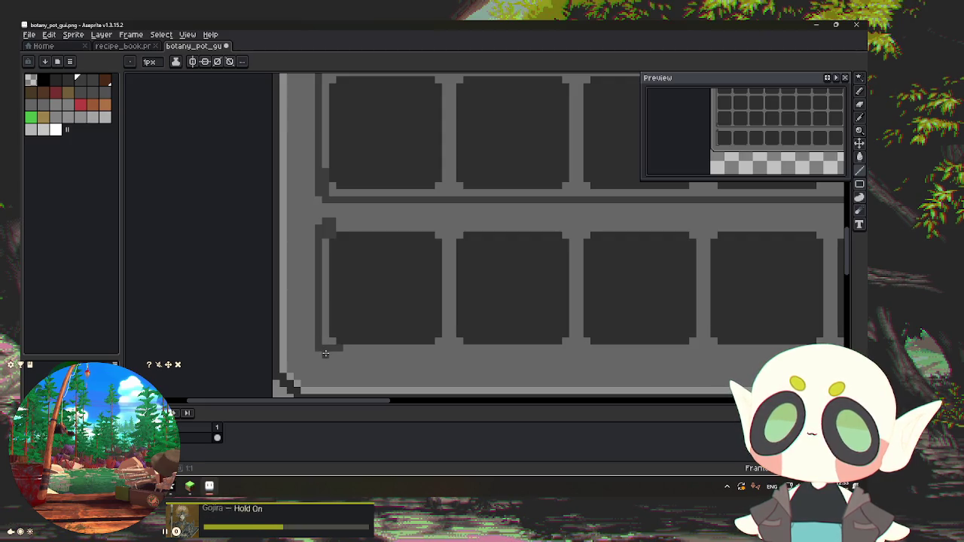
scroll(722, 356, "right", 3)
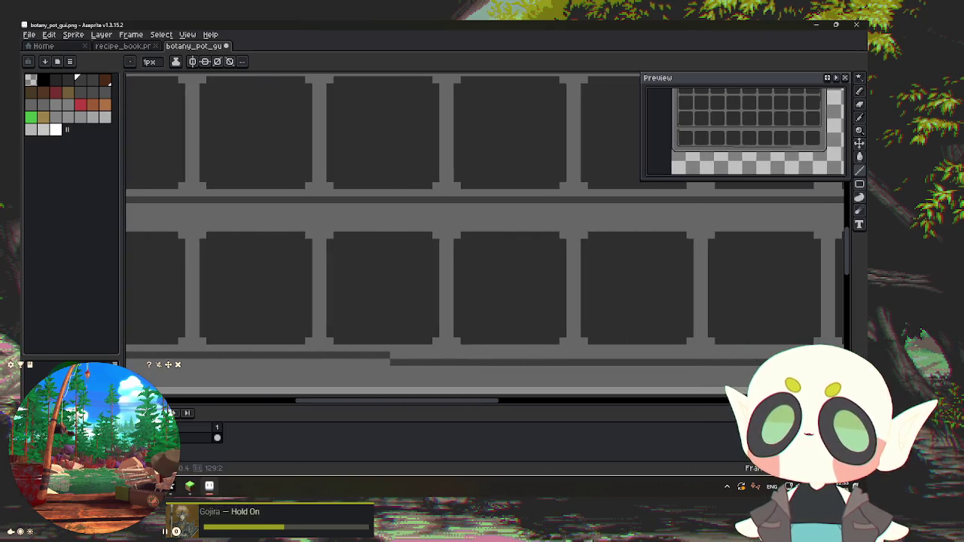
scroll(527, 354, "right", 5)
scroll(328, 349, "left", 3)
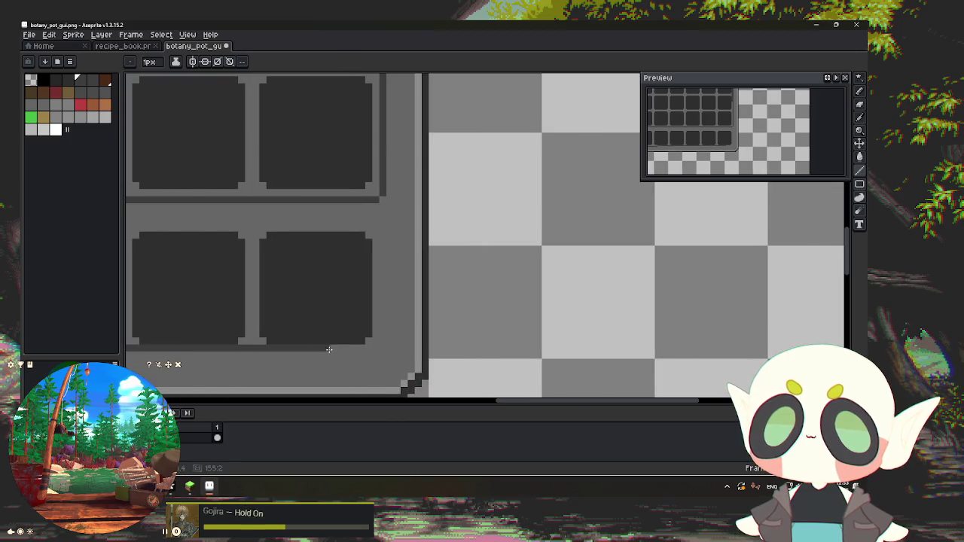
left_click(375, 354, "shift")
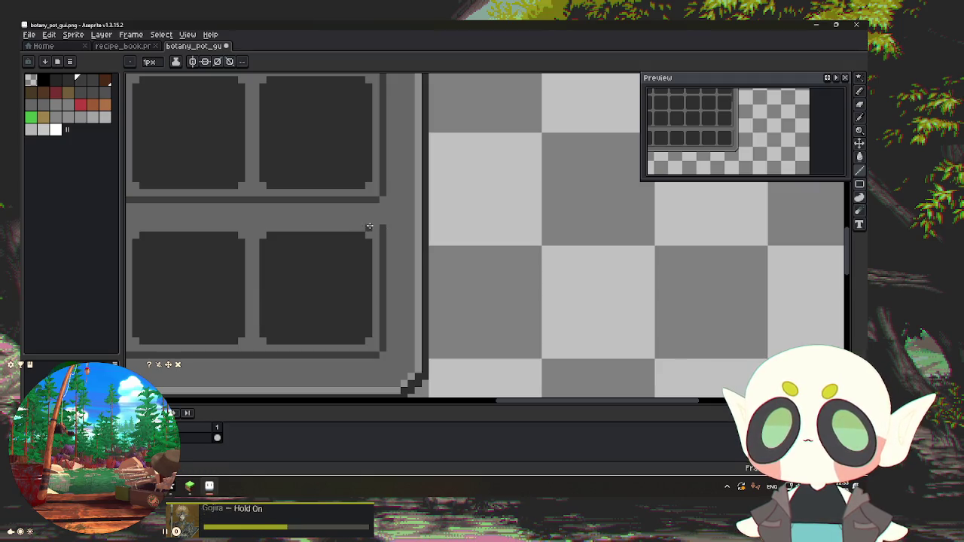
scroll(357, 223, "left", 5)
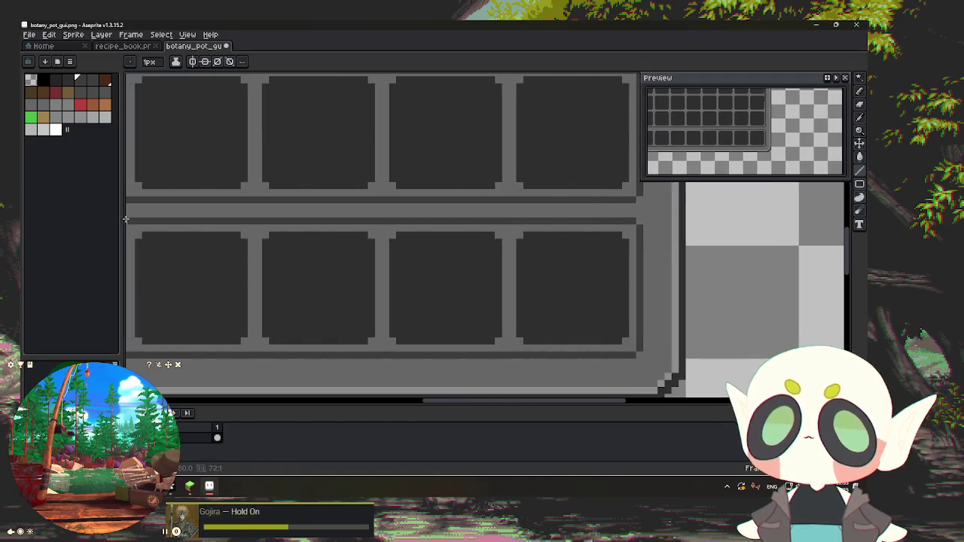
scroll(144, 217, "left", 5)
left_click(556, 221, "shift")
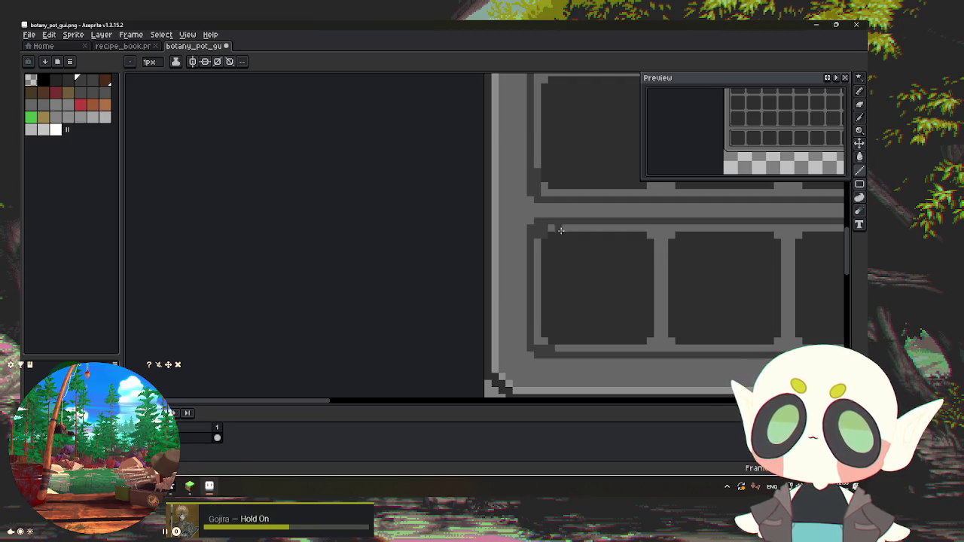
scroll(561, 229, "down", 1)
scroll(549, 243, "right", 3)
scroll(411, 252, "right", 3)
scroll(414, 262, "down", 1)
scroll(512, 256, "down", 1)
scroll(512, 254, "up", 1)
scroll(509, 259, "up", 1)
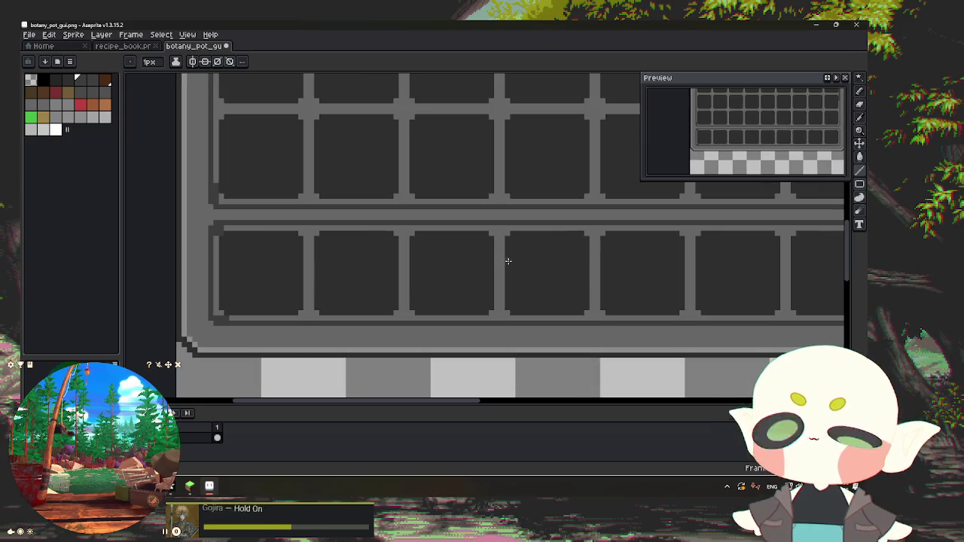
key("g")
scroll(479, 230, "up", 3)
scroll(482, 218, "down", 4)
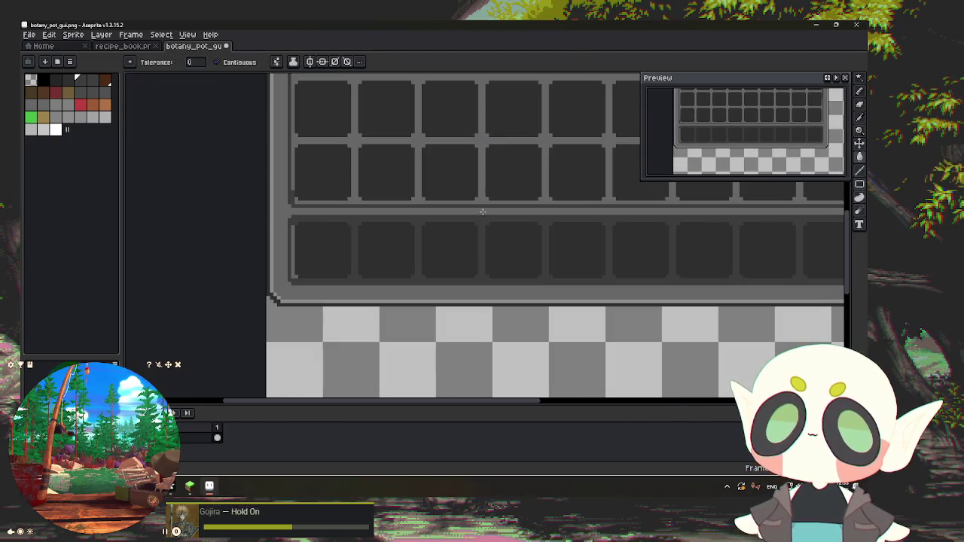
Step: Review the full sprite, save botany_pot_gui.png to the resource pack, and return to Minecraft
scroll(286, 243, "up", 3)
scroll(376, 233, "down", 3)
scroll(376, 233, "down", 4)
scroll(558, 226, "up", 4)
scroll(558, 247, "up", 2)
scroll(557, 247, "down", 5)
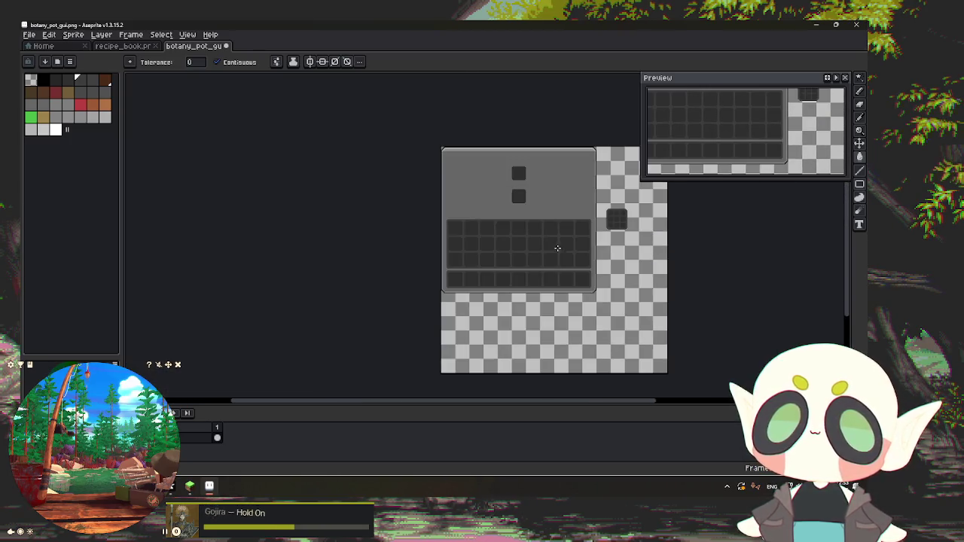
scroll(519, 230, "up", 3)
scroll(506, 224, "down", 1)
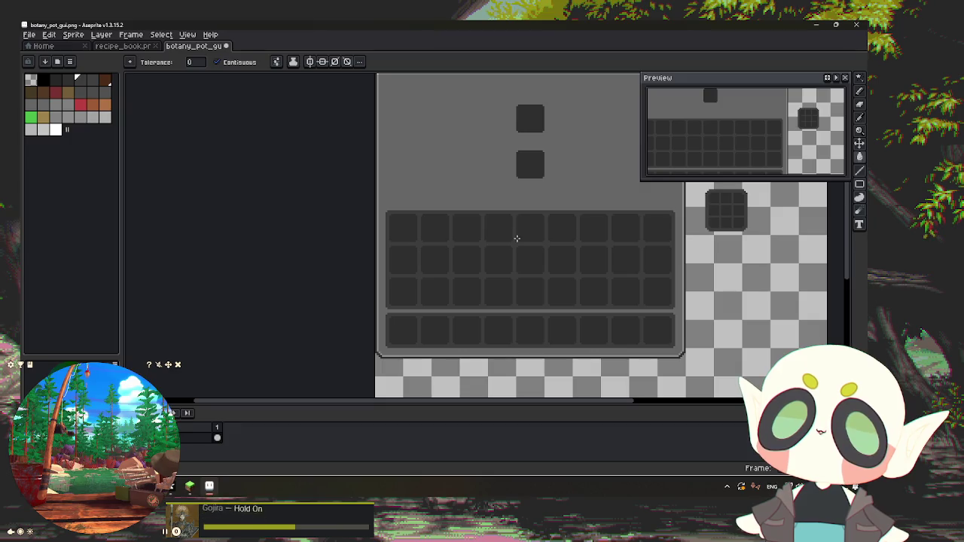
right_click(517, 239)
key("Escape")
scroll(516, 243, "up", 1)
scroll(517, 246, "down", 1)
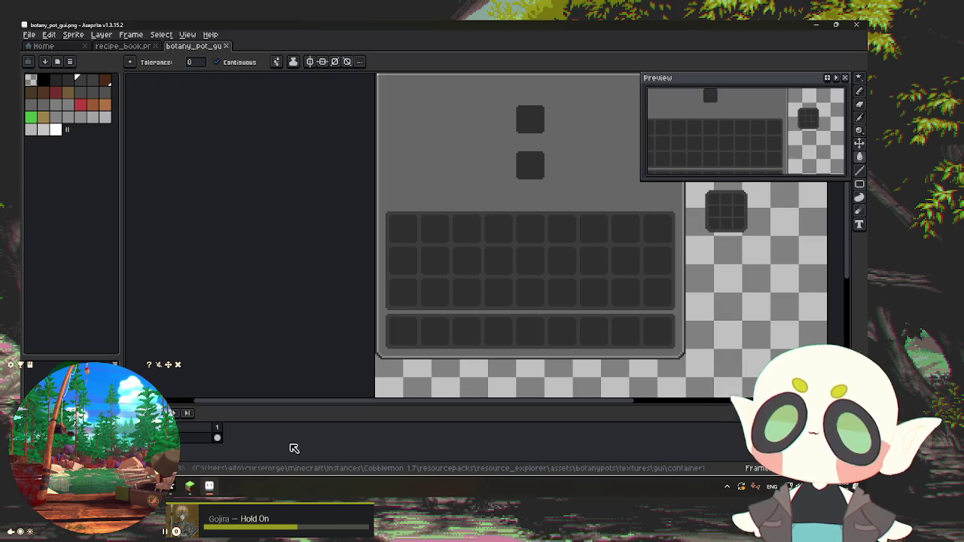
key("alt+Tab")
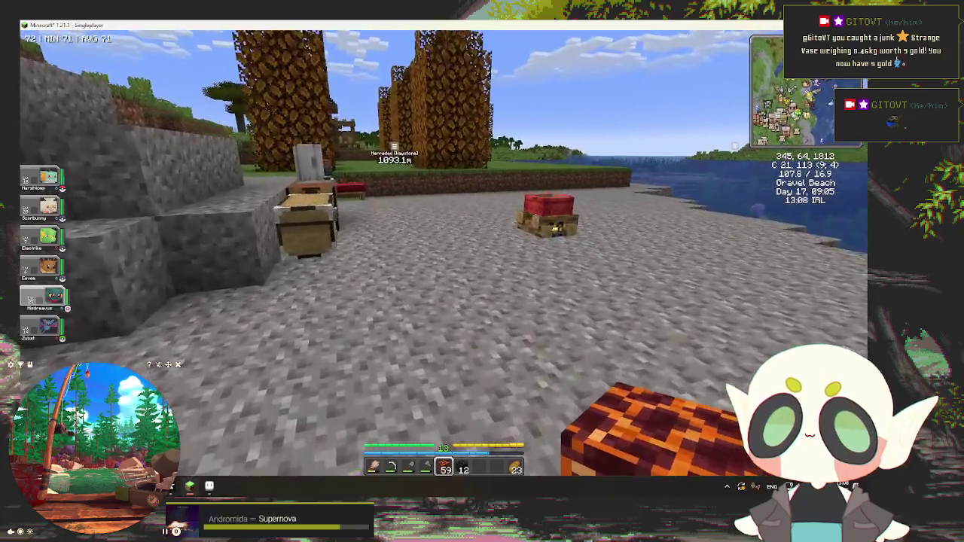
Step: Check the Minecraft inventory, then maximize the browser showing Cobblemon's CHANGELOG.md
key("e")
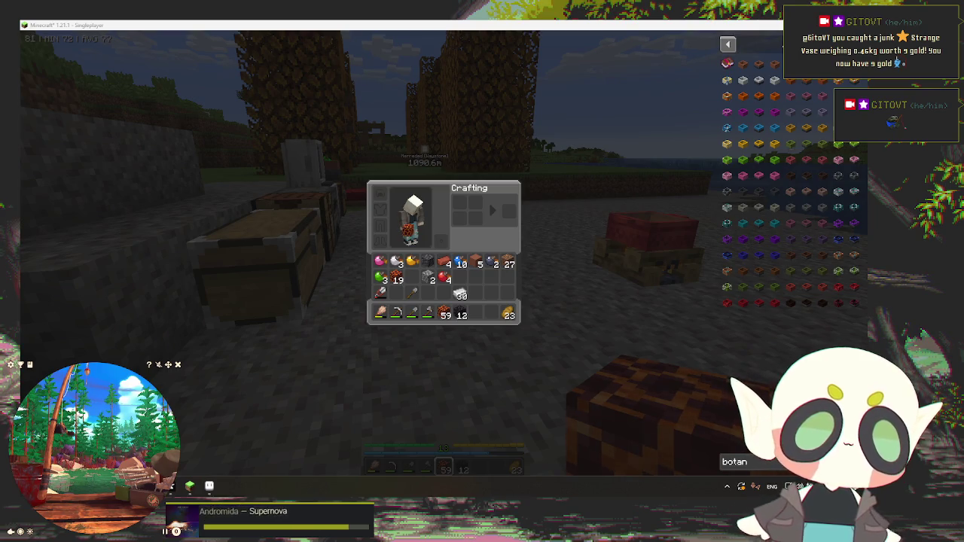
key("alt+Tab")
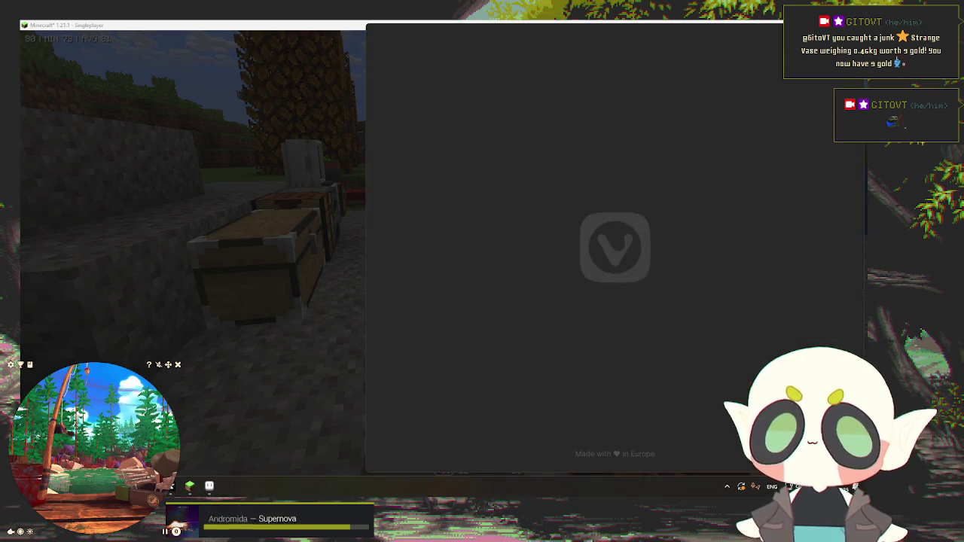
double_click(730, 36)
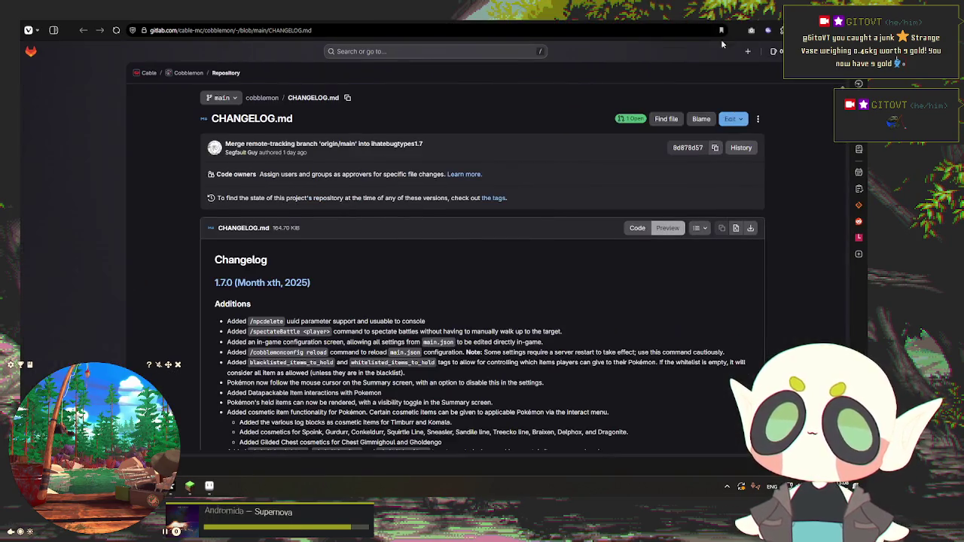